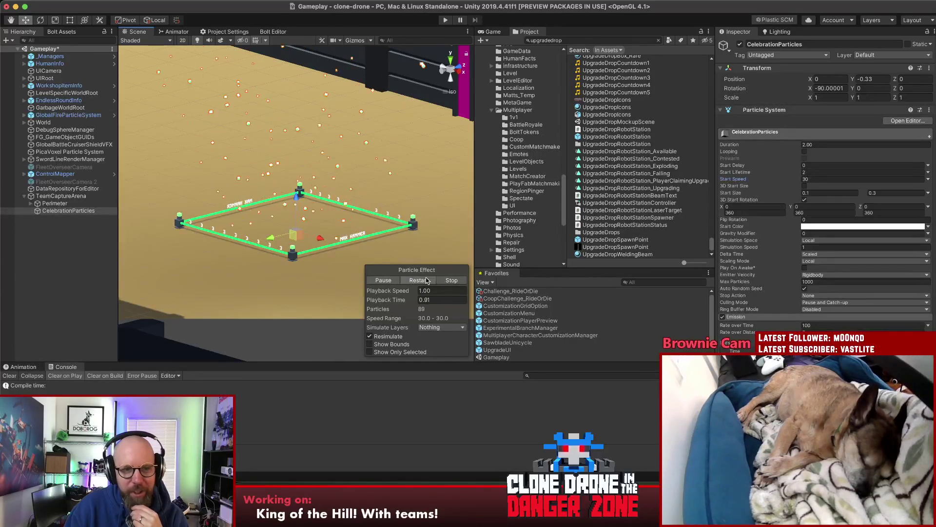
# Stop the CelebrationParticles burst over the orbited arena and select Perimeter in the Hierarchy.
pyautogui.moveTo(281, 256); pyautogui.dragTo(221, 257)
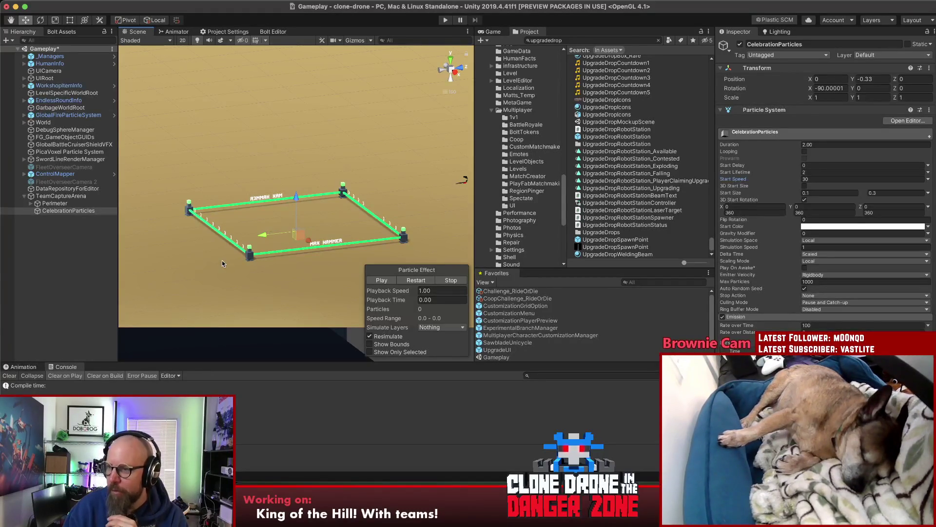
pyautogui.click(61, 204)
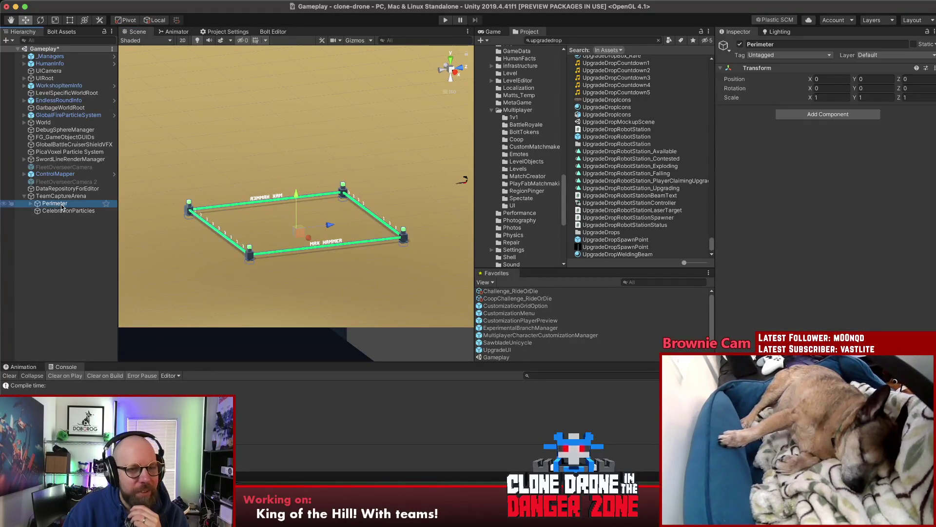
# Orbit over the arena while selecting TeamCaptureArena and then its Perimeter object.
pyautogui.moveTo(146, 192)
pyautogui.mouseDown()
pyautogui.moveTo(147, 225)
pyautogui.moveTo(127, 205)
pyautogui.moveTo(110, 225)
pyautogui.mouseUp()
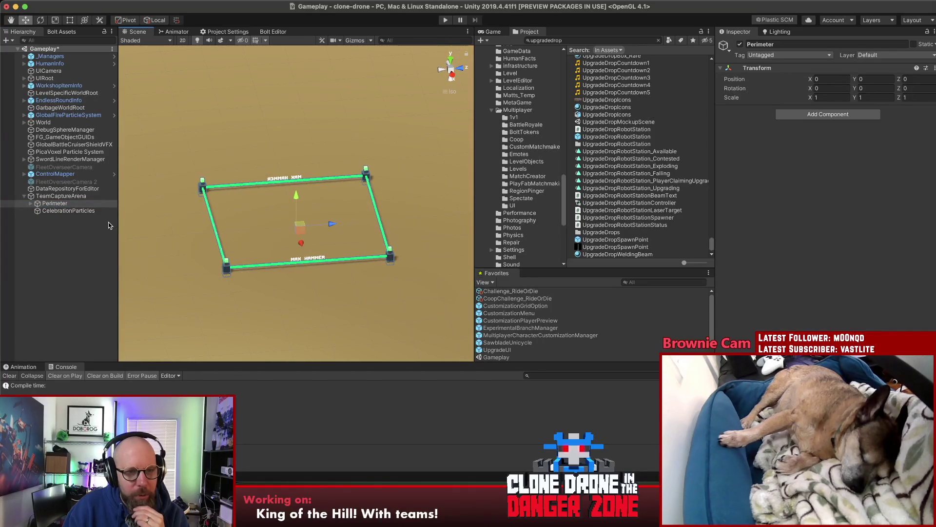
pyautogui.click(62, 197)
pyautogui.click(60, 203)
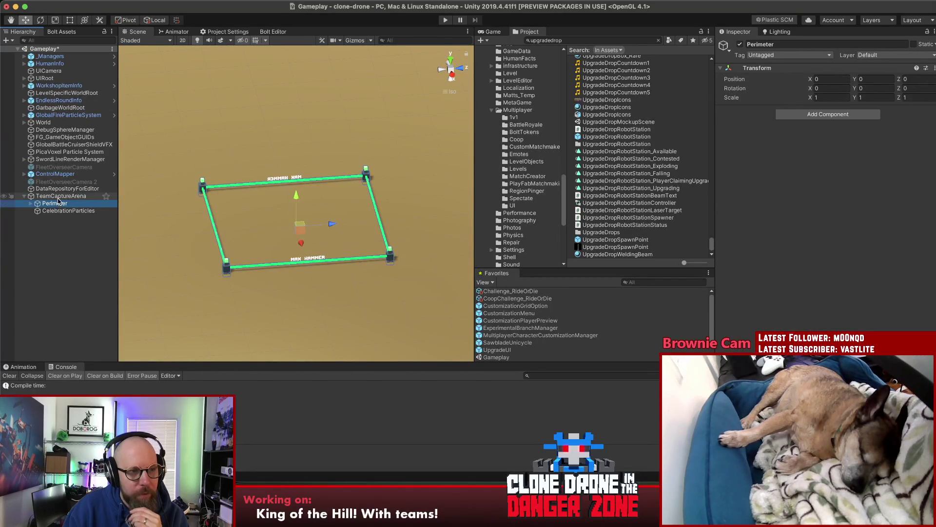
pyautogui.moveTo(267, 229)
pyautogui.mouseDown()
pyautogui.moveTo(578, 197)
pyautogui.moveTo(805, 210)
pyautogui.moveTo(68, 244)
pyautogui.moveTo(320, 223)
pyautogui.moveTo(273, 241)
pyautogui.mouseUp()
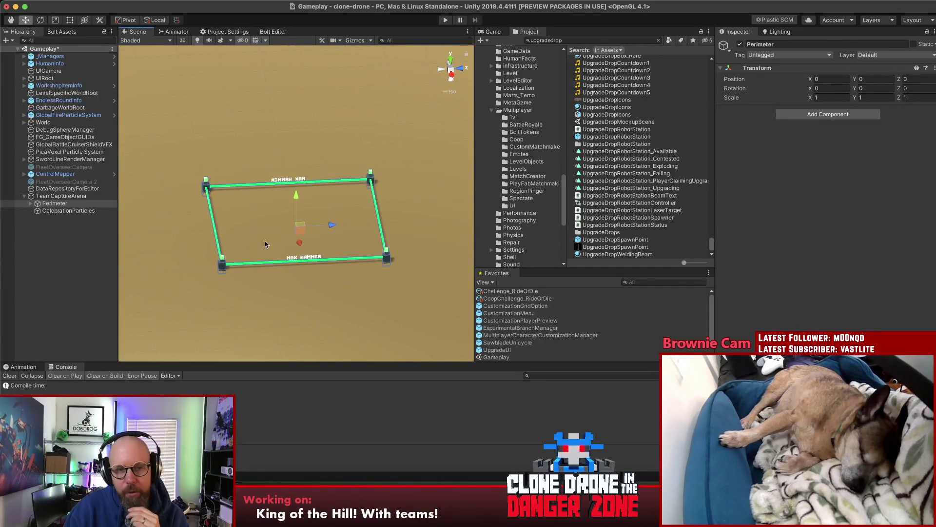
pyautogui.click(27, 202)
# Expand Perimeter to list its four PerimeterPost objects and BeamRoot, then clear the selection.
pyautogui.click(30, 203)
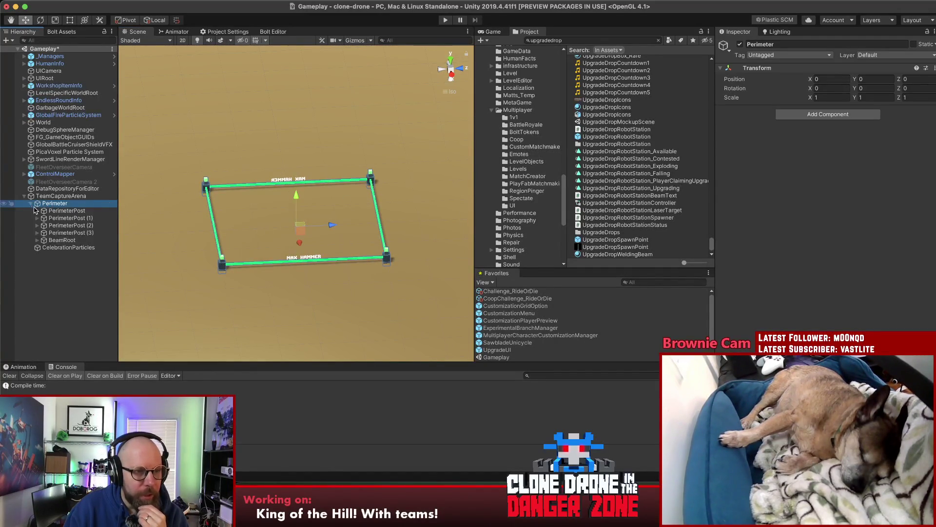
pyautogui.click(64, 210)
pyautogui.moveTo(211, 248); pyautogui.dragTo(159, 241)
pyautogui.click(73, 307)
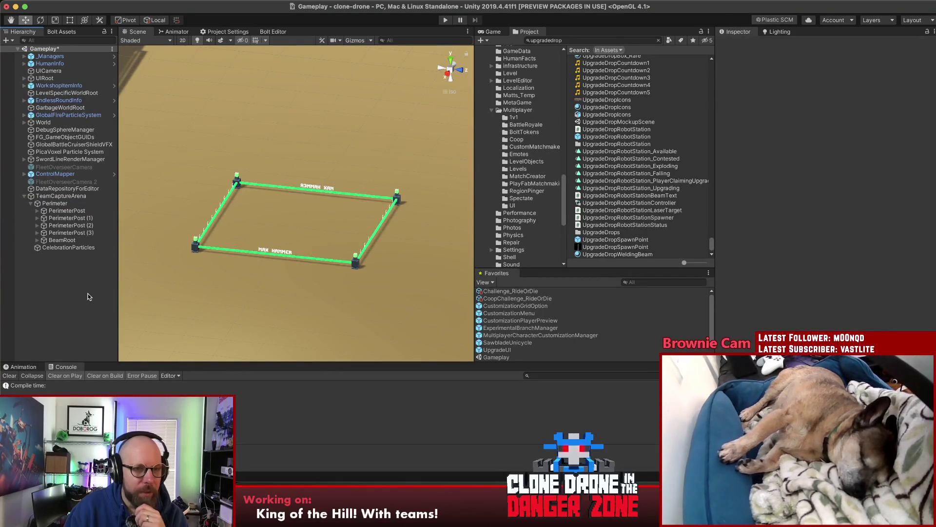
pyautogui.rightClick(71, 289)
pyautogui.click(65, 278)
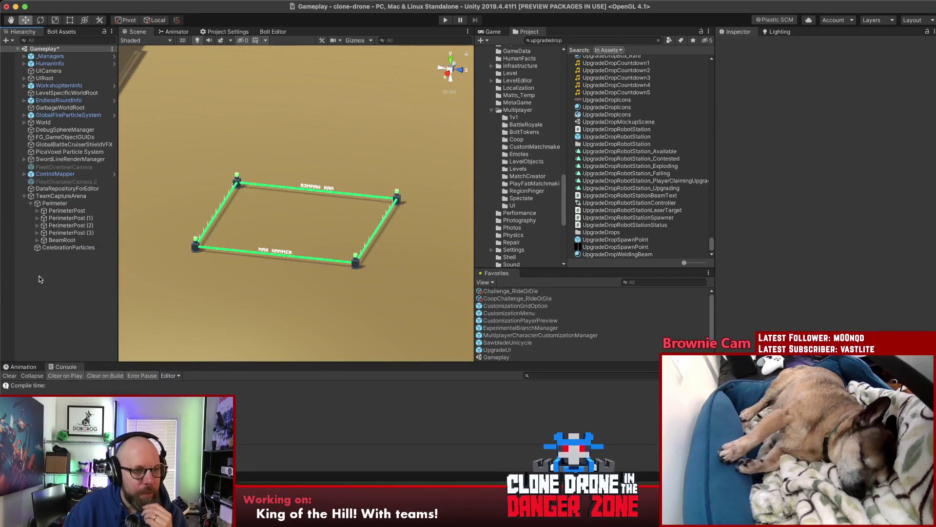
# Expand BeamRoot and step through EdgeBeam1 and its InfoCanvas children.
pyautogui.click(62, 240)
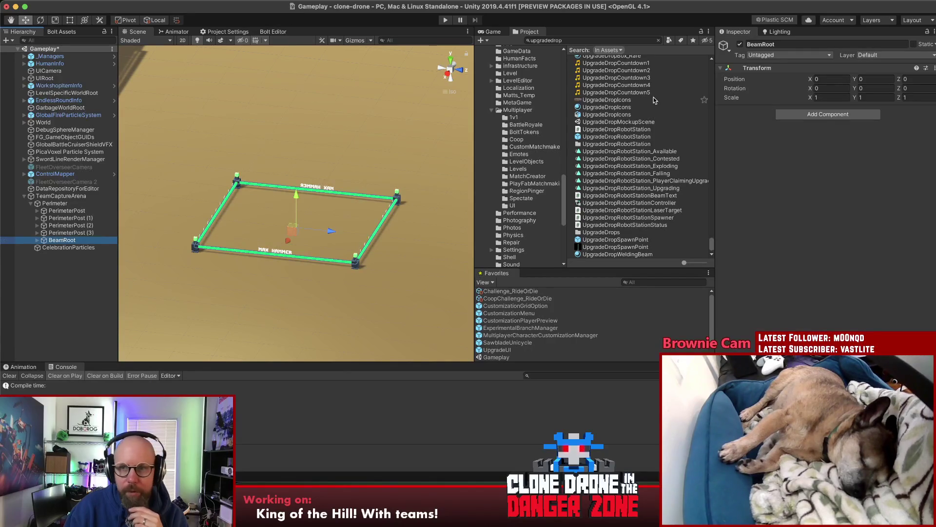
pyautogui.click(38, 240)
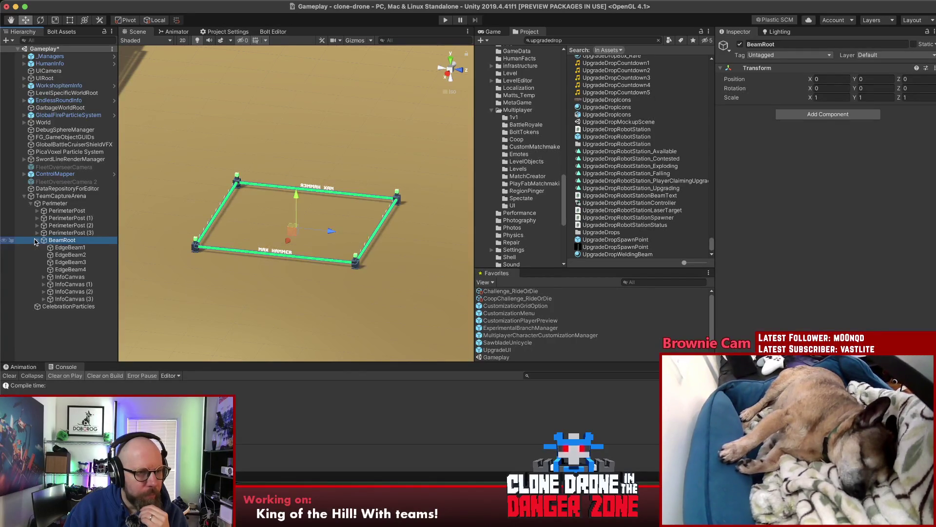
pyautogui.click(68, 247)
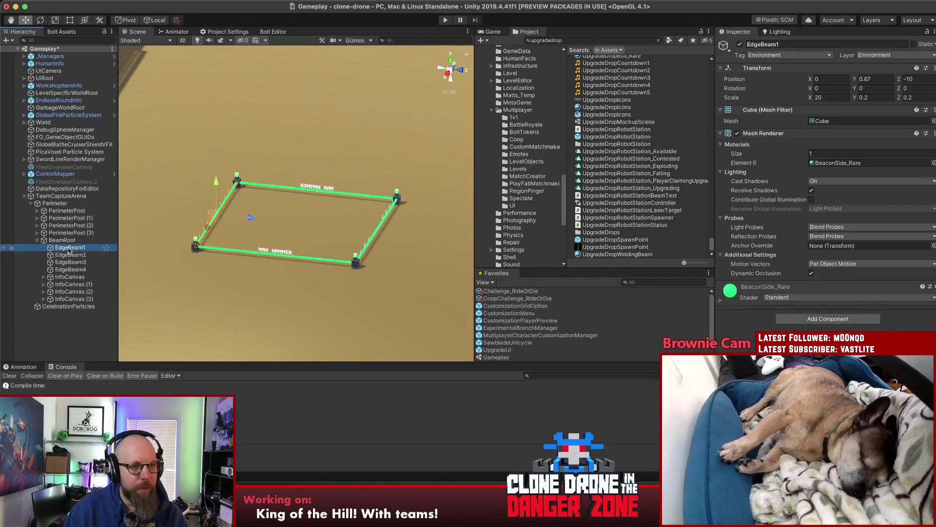
pyautogui.press('Down')
pyautogui.press('Down')
pyautogui.press('Down')
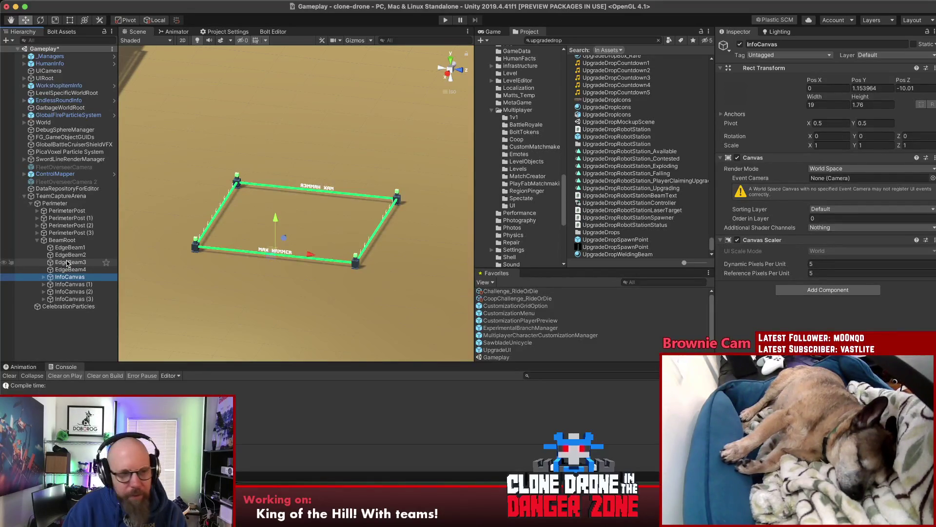
pyautogui.press('Down')
pyautogui.press('Down')
pyautogui.press('Down')
pyautogui.press('Up')
pyautogui.press('Up')
pyautogui.press('Up')
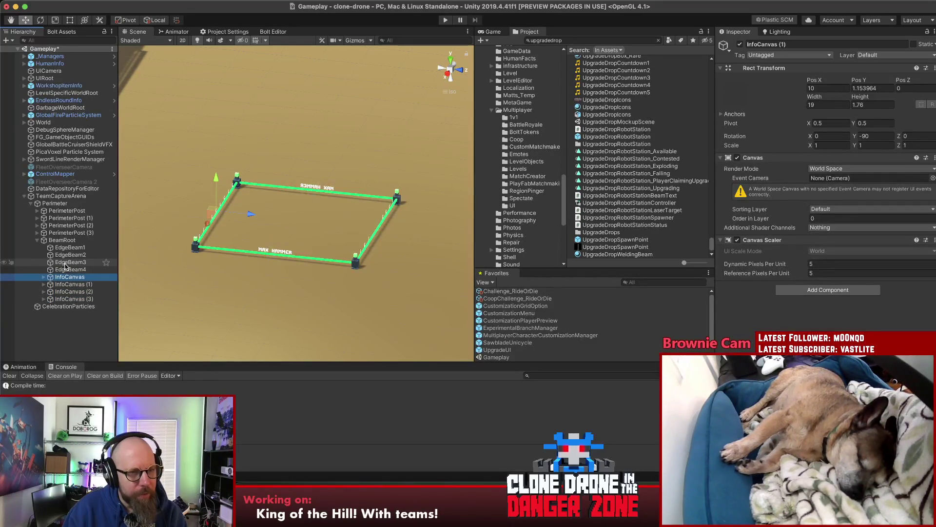
# Expand InfoCanvas through InfoCanvas (3) and inspect an upgradeTypeLabel reading MAX HAMMER.
pyautogui.click(44, 276)
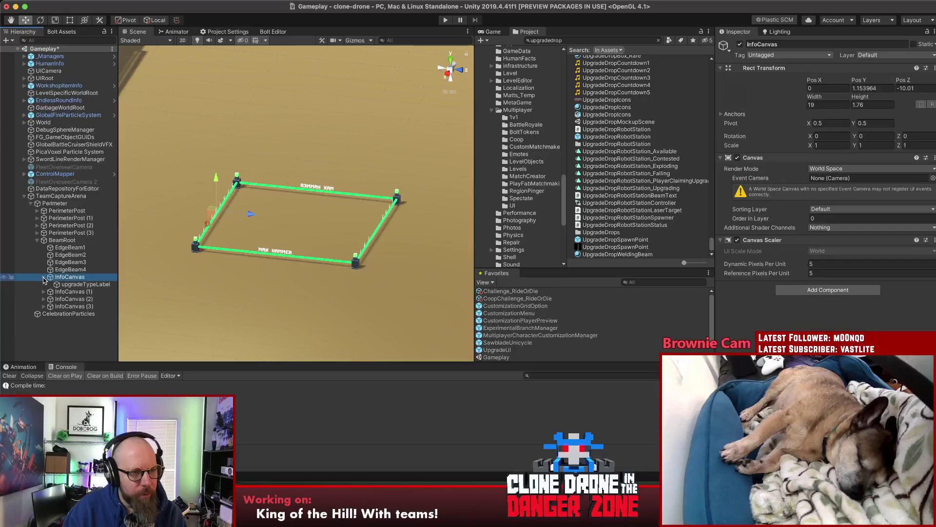
pyautogui.click(44, 292)
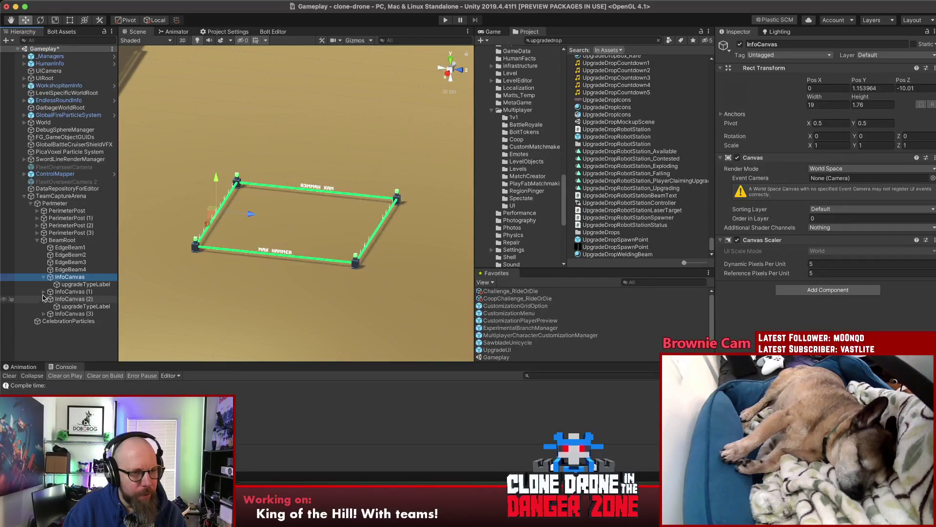
pyautogui.click(44, 306)
pyautogui.click(74, 299)
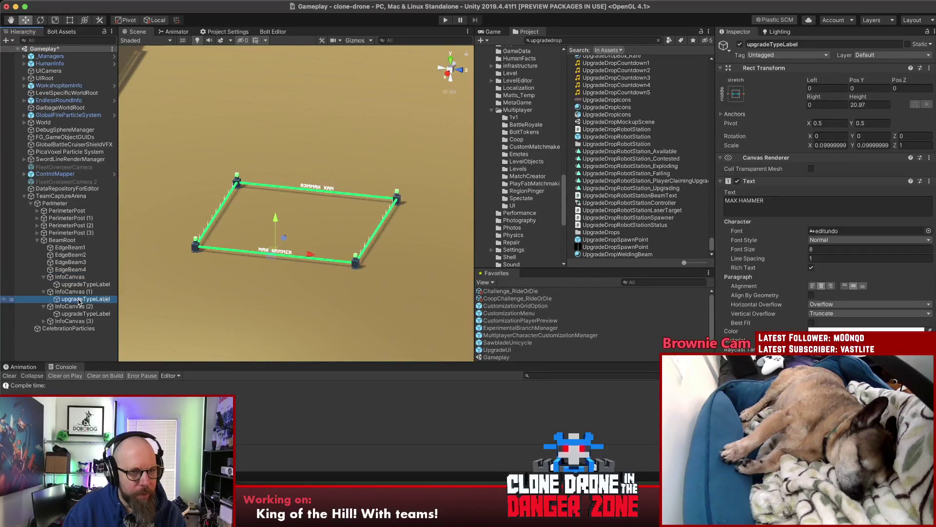
pyautogui.click(64, 321)
pyautogui.click(43, 321)
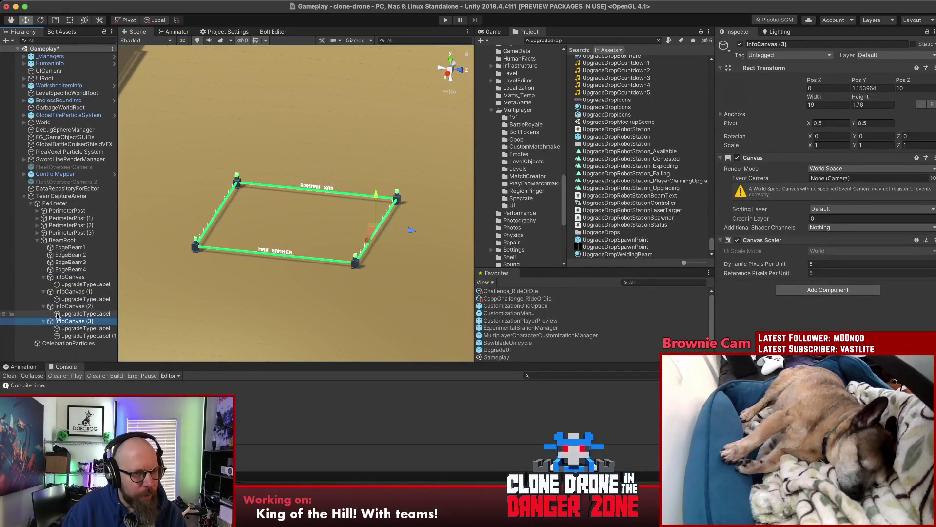
pyautogui.click(76, 298)
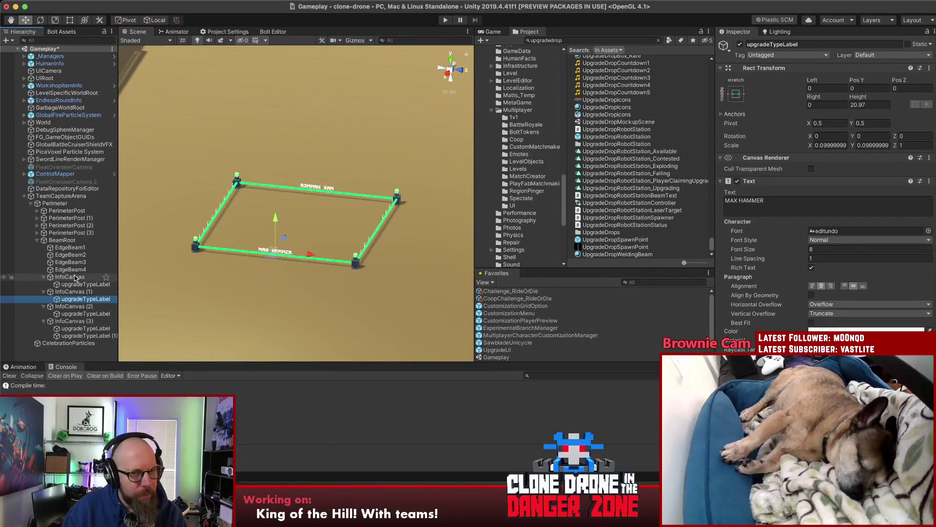
pyautogui.scroll(-10, 244, 226)
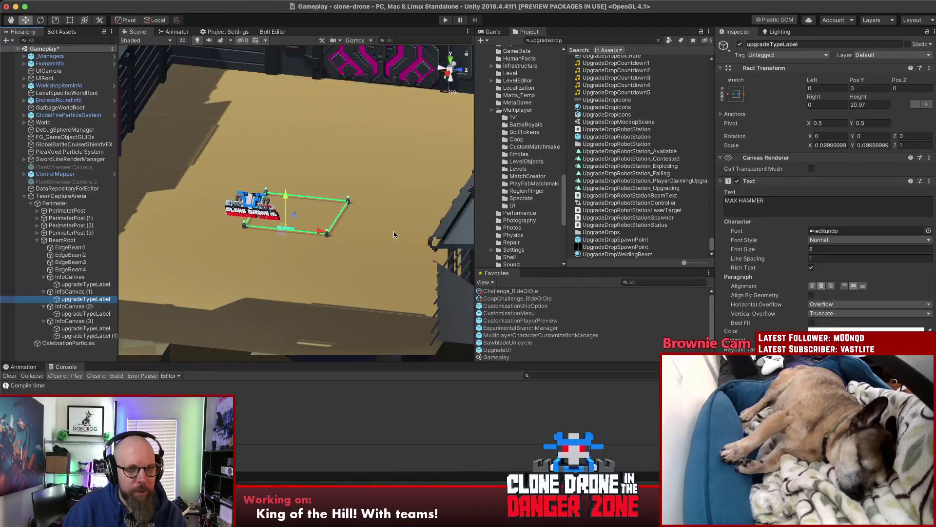
# Frame the Scene view on BeamRoot's green beam square, then orbit and zoom in close.
pyautogui.moveTo(353, 212); pyautogui.dragTo(370, 200)
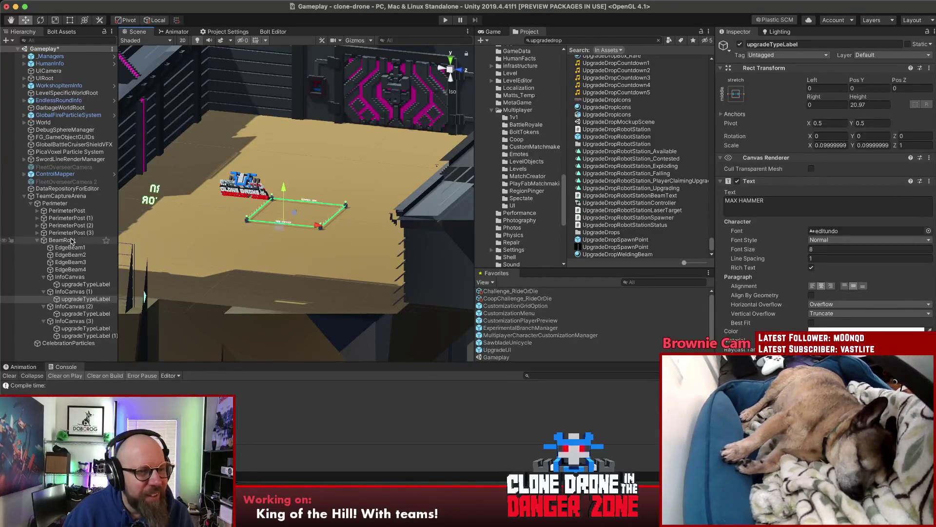
pyautogui.click(62, 240)
pyautogui.click(68, 255)
pyautogui.click(62, 240)
pyautogui.doubleClick(62, 240)
pyautogui.moveTo(273, 287)
pyautogui.mouseDown()
pyautogui.moveTo(293, 297)
pyautogui.moveTo(266, 299)
pyautogui.moveTo(332, 207)
pyautogui.mouseUp()
pyautogui.scroll(6, 332, 206)
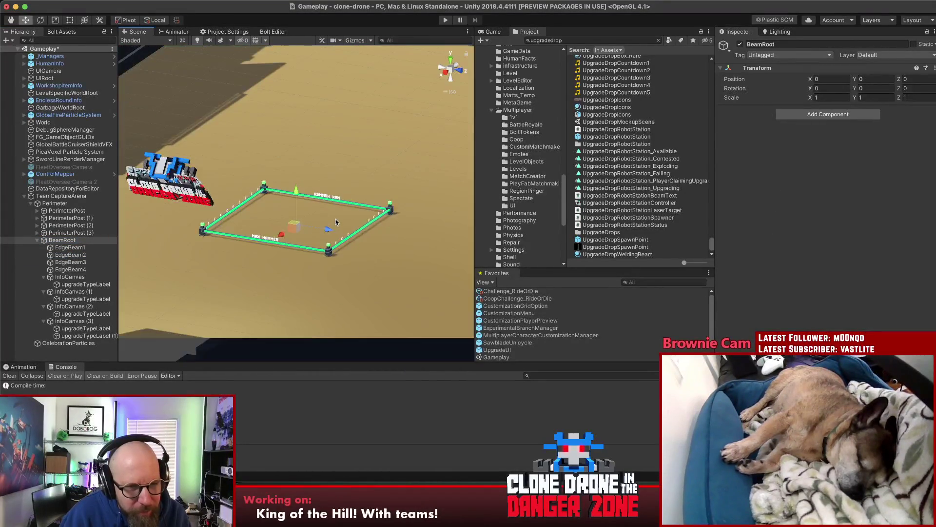
# Step through EdgeBeam1–4 comparing positions (EdgeBeam3 at X 10), then select the first PerimeterPost.
pyautogui.moveTo(230, 227)
pyautogui.mouseDown()
pyautogui.moveTo(378, 225)
pyautogui.moveTo(316, 269)
pyautogui.moveTo(303, 259)
pyautogui.mouseUp()
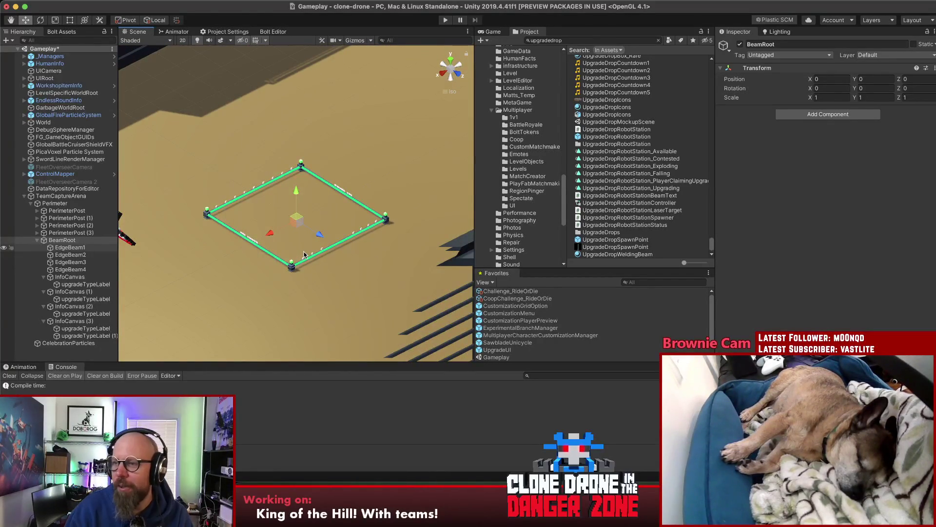
pyautogui.click(55, 248)
pyautogui.click(62, 263)
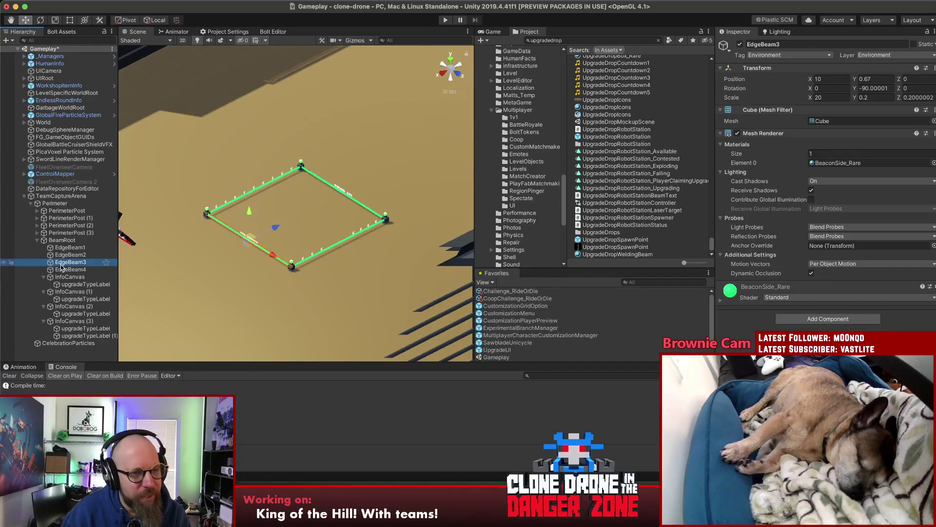
pyautogui.click(62, 270)
pyautogui.press('Up')
pyautogui.press('Down')
pyautogui.press('Up')
pyautogui.press('Up')
pyautogui.click(60, 269)
pyautogui.click(59, 265)
pyautogui.press('Up')
pyautogui.press('Up')
pyautogui.press('Up')
pyautogui.press('Down')
pyautogui.press('Up')
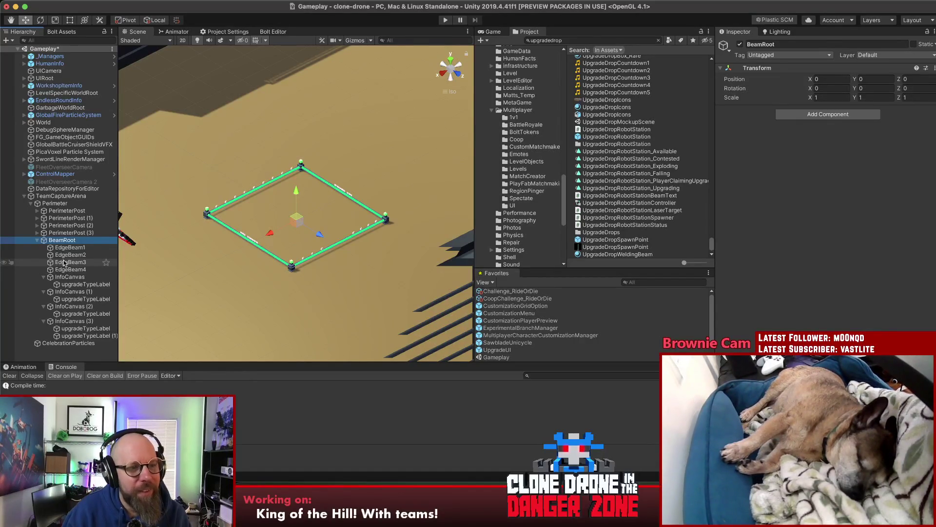
pyautogui.click(64, 211)
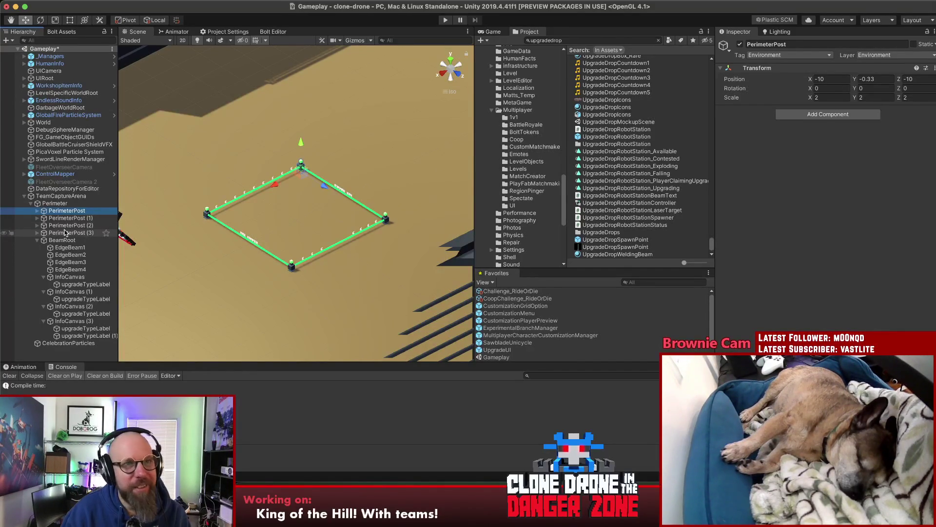
pyautogui.click(60, 234)
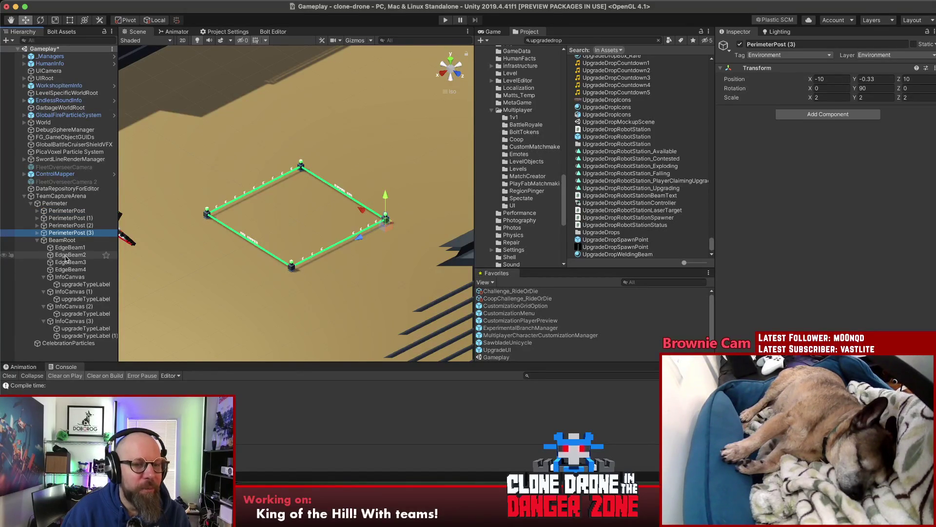
pyautogui.click(67, 256)
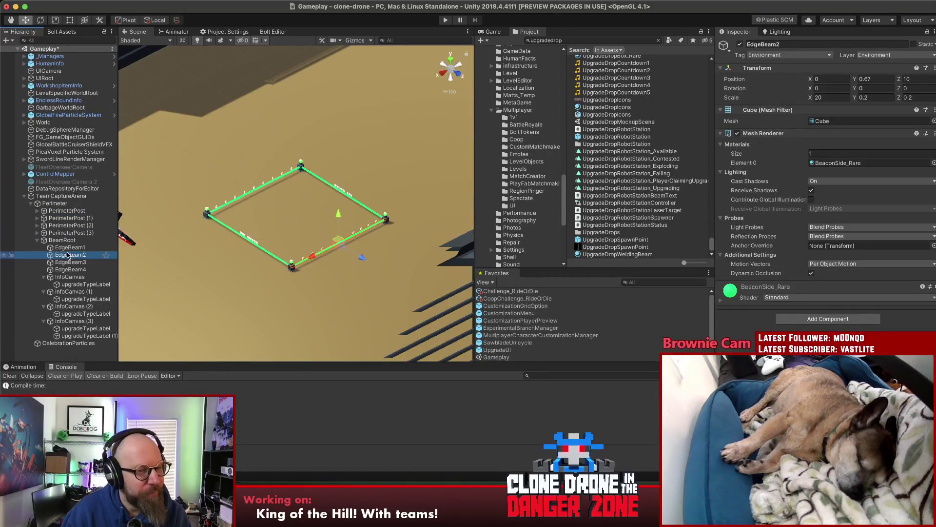
pyautogui.click(67, 278)
pyautogui.click(71, 292)
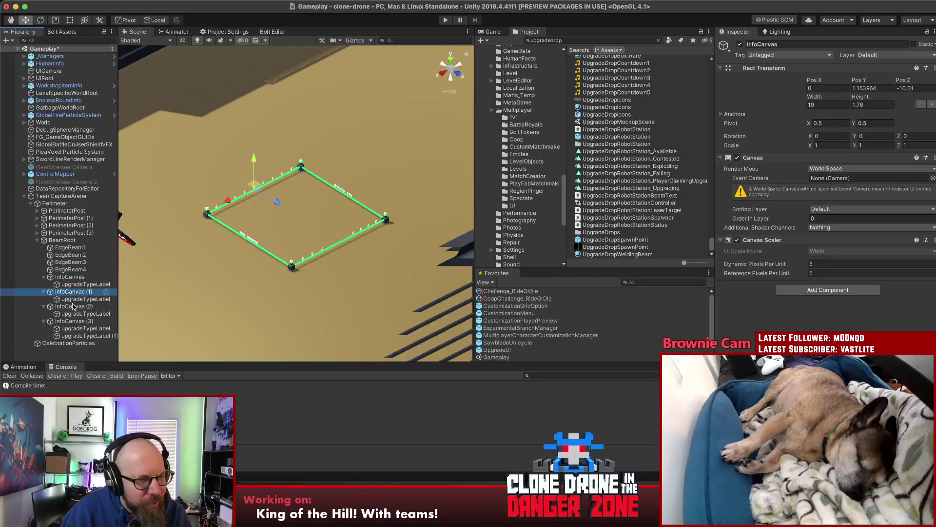
pyautogui.click(70, 306)
pyautogui.click(69, 323)
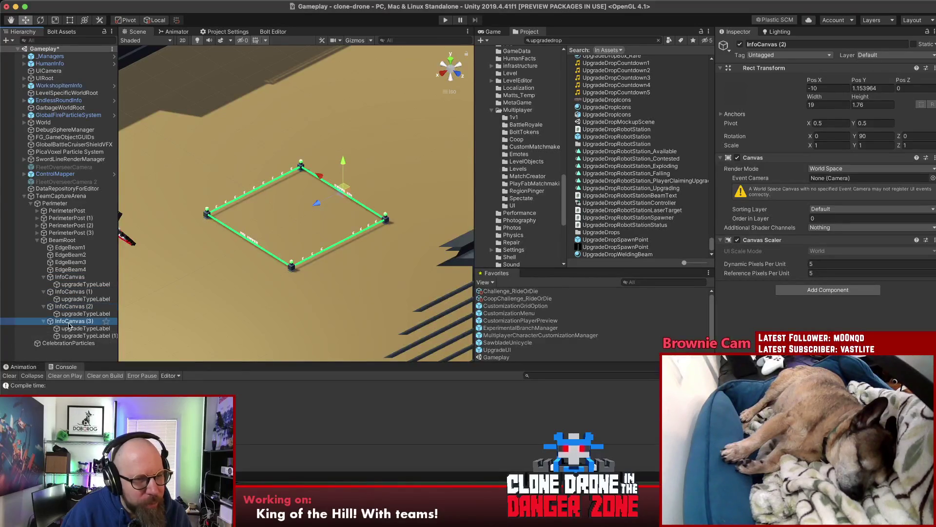
pyautogui.click(71, 329)
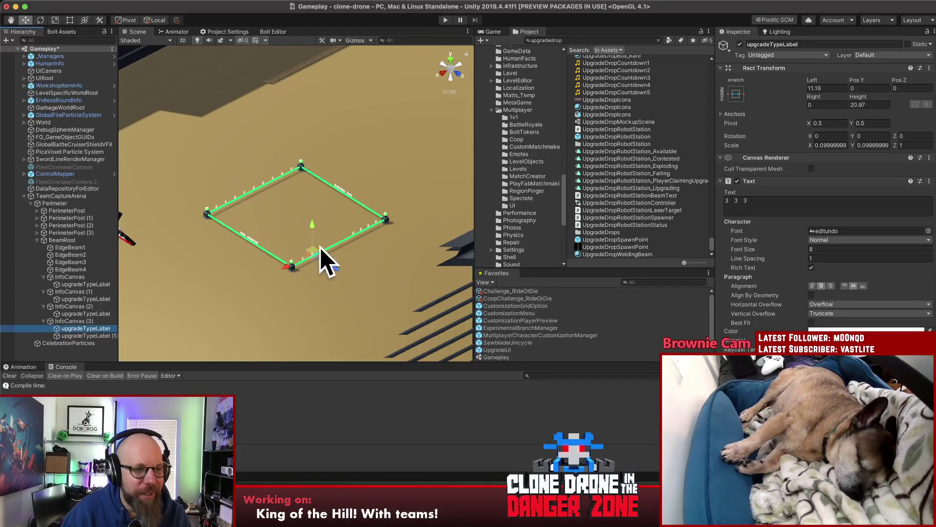
pyautogui.click(81, 335)
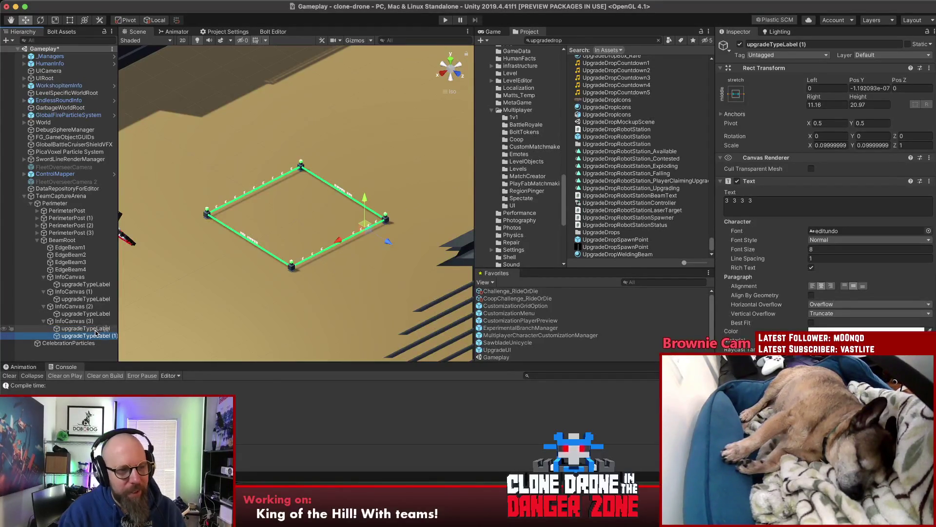
pyautogui.press('Delete')
pyautogui.click(95, 330)
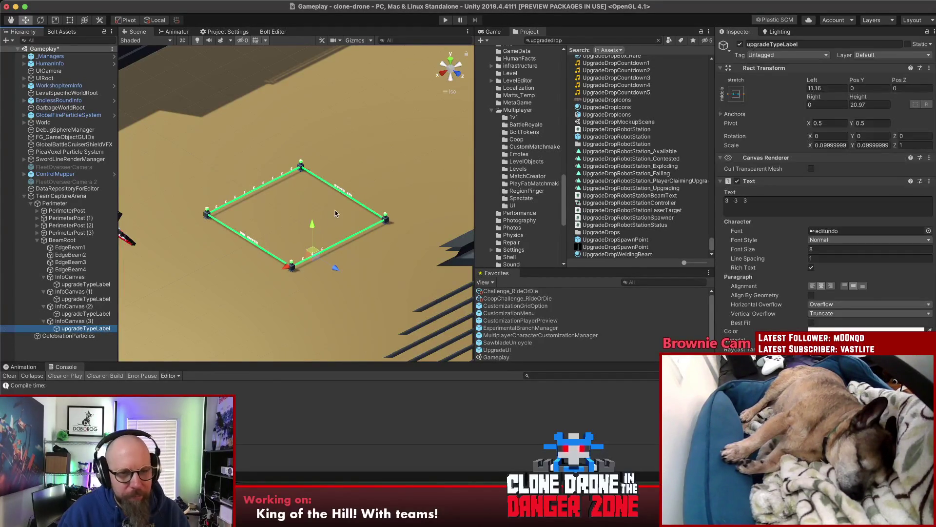
pyautogui.click(70, 20)
pyautogui.moveTo(309, 236); pyautogui.dragTo(247, 238)
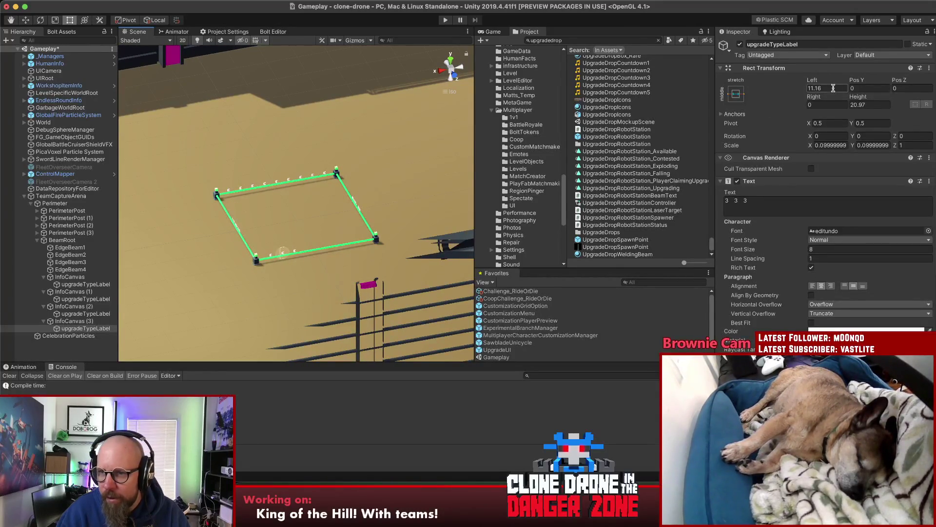
# Set the Rect Transform Left offset of InfoCanvas (3)'s upgradeTypeLabel to 0.
pyautogui.click(68, 323)
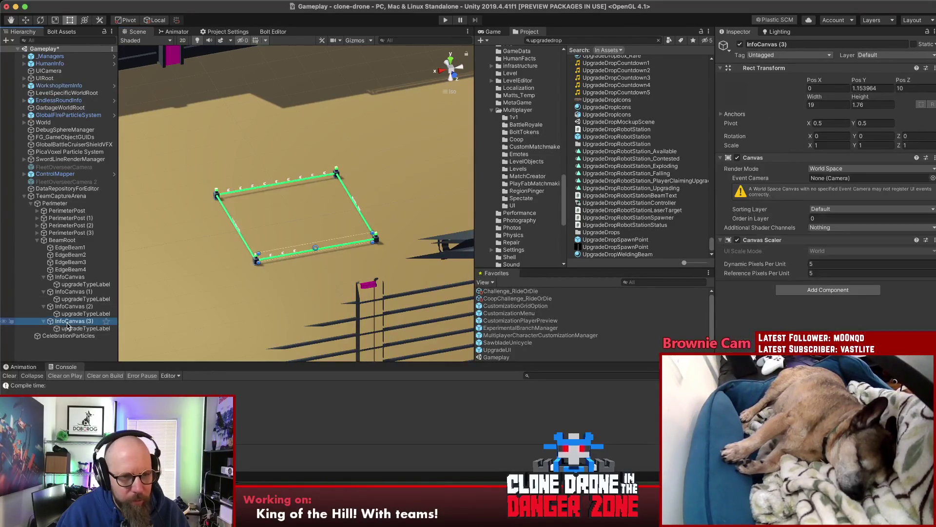
pyautogui.click(74, 329)
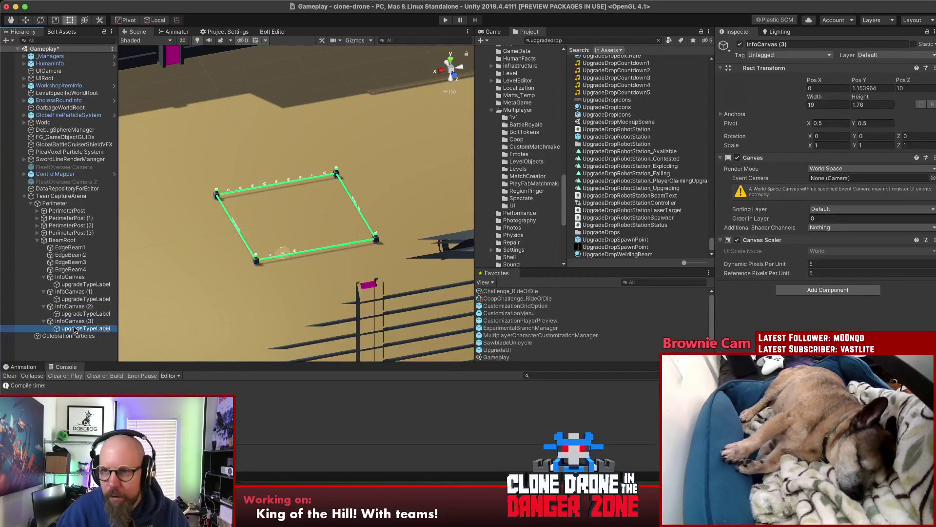
pyautogui.click(828, 89)
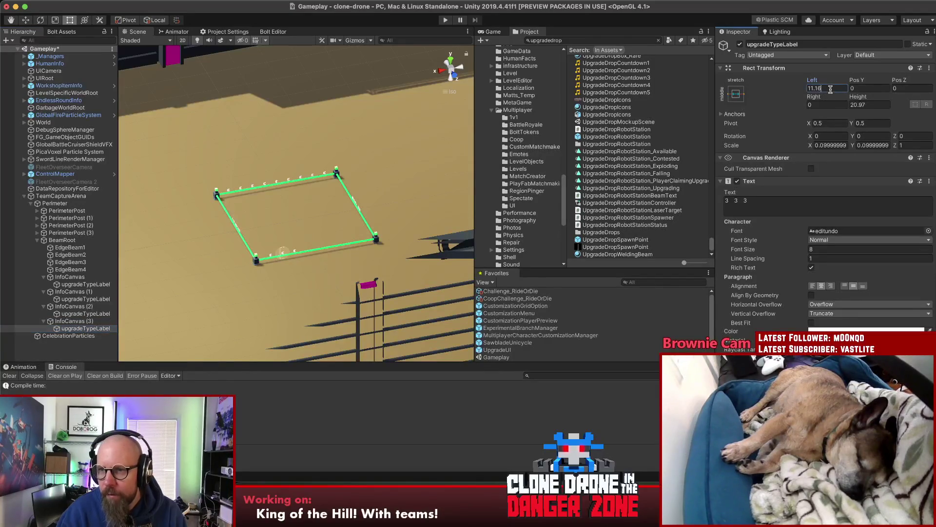
pyautogui.write('0')
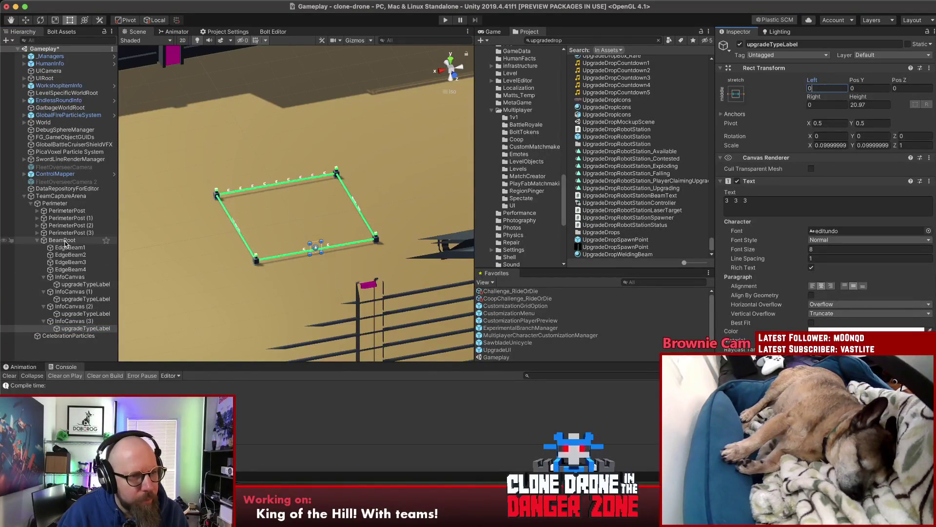
# Copy the top edge label's row of nine 3s into the bottom label's Text.
pyautogui.click(64, 285)
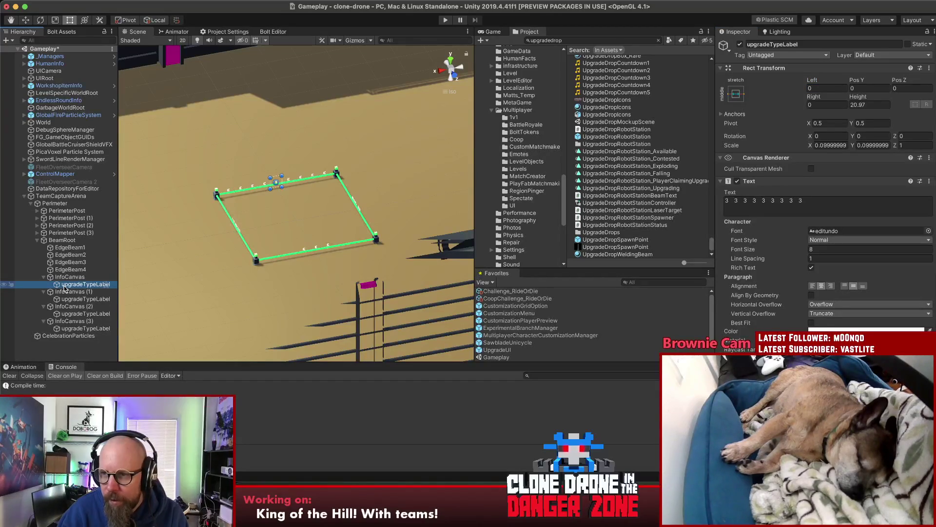
pyautogui.click(68, 328)
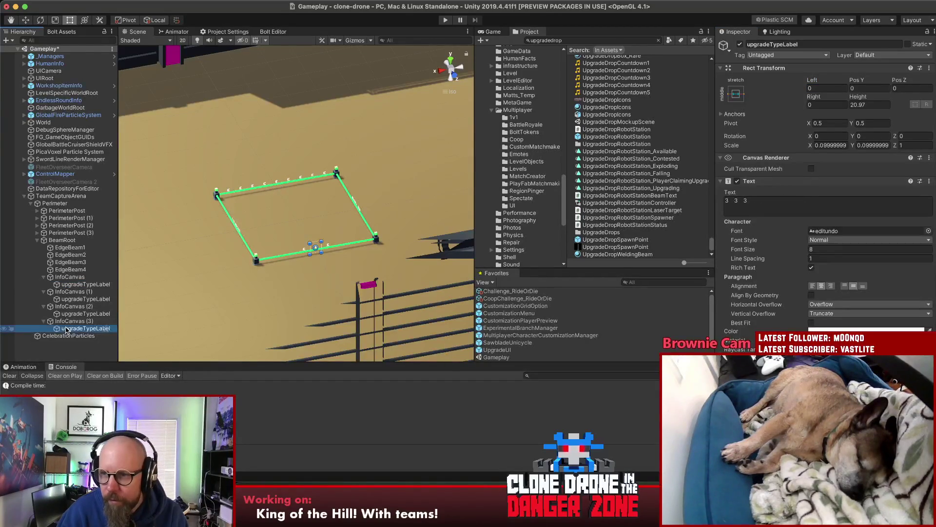
pyautogui.click(68, 286)
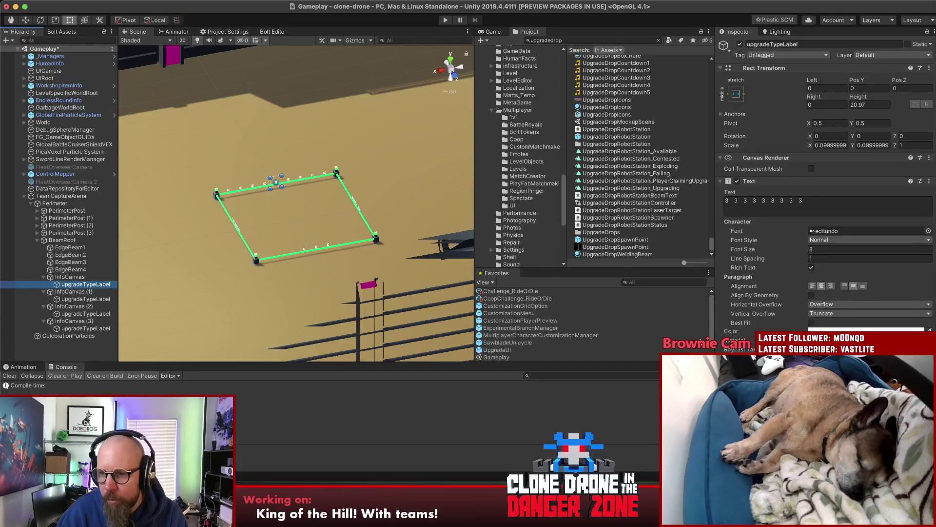
pyautogui.click(826, 202)
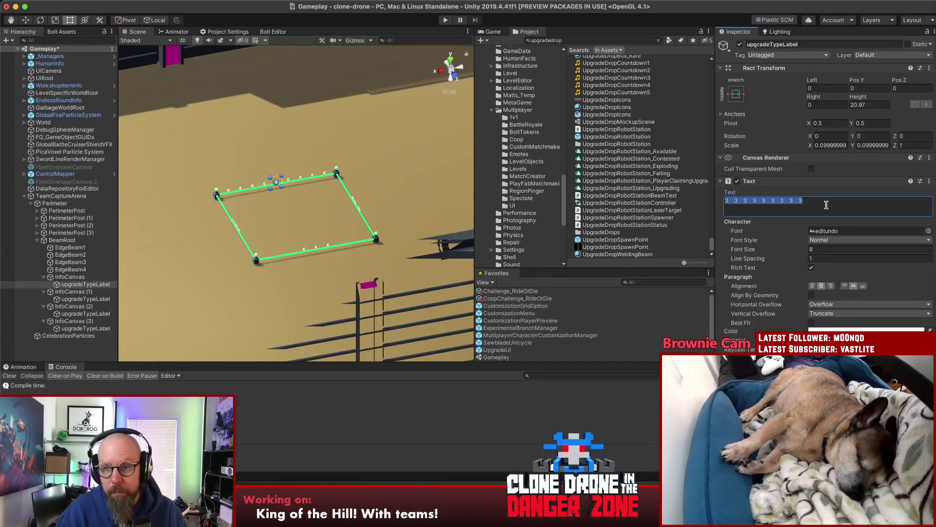
pyautogui.press('Down')
pyautogui.press('Down')
pyautogui.press('Down')
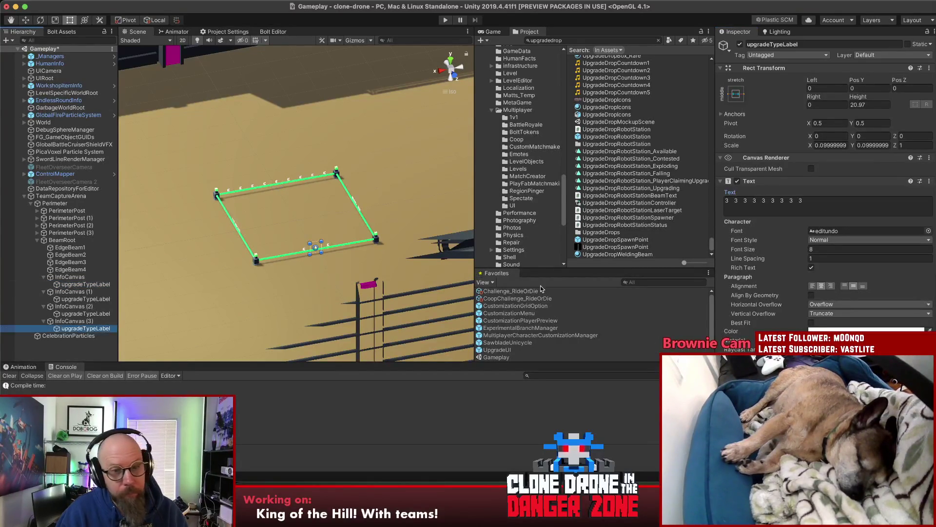
pyautogui.click(765, 203)
pyautogui.write('3 3 3 3 3 3 3 3 3')
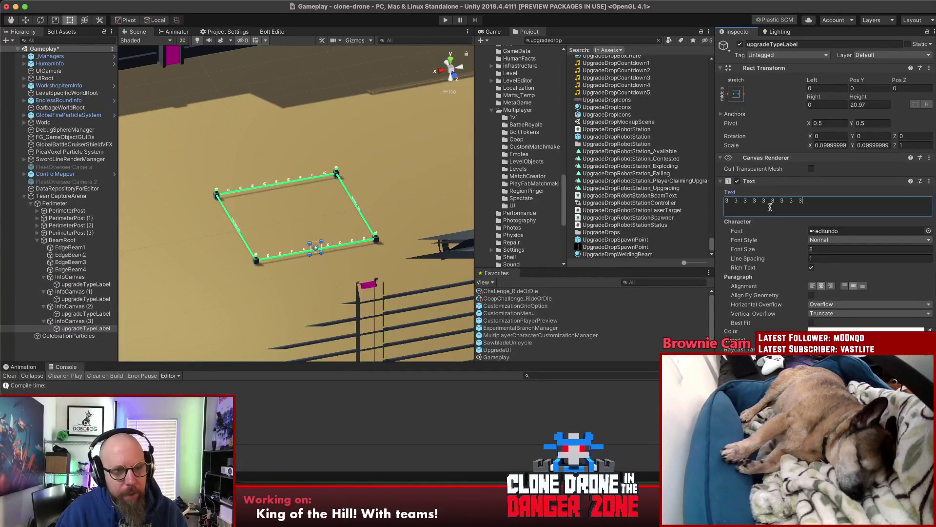
# Paste the row of 3s over MAX HAMMER in the labels under InfoCanvas (1) and (2).
pyautogui.click(91, 298)
pyautogui.click(789, 207)
pyautogui.write('3 3 3 3 3 3 3 3 3')
pyautogui.press('f')
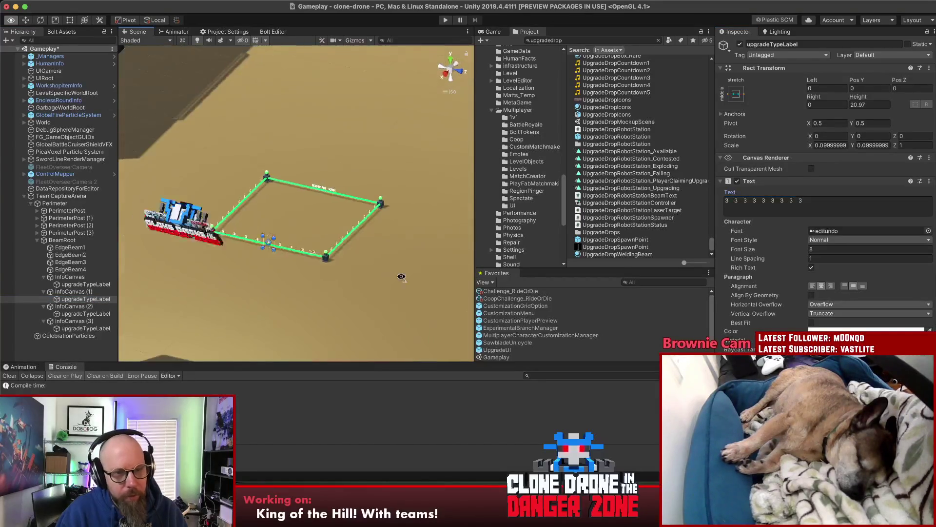
pyautogui.scroll(-5, 293, 280)
pyautogui.click(85, 313)
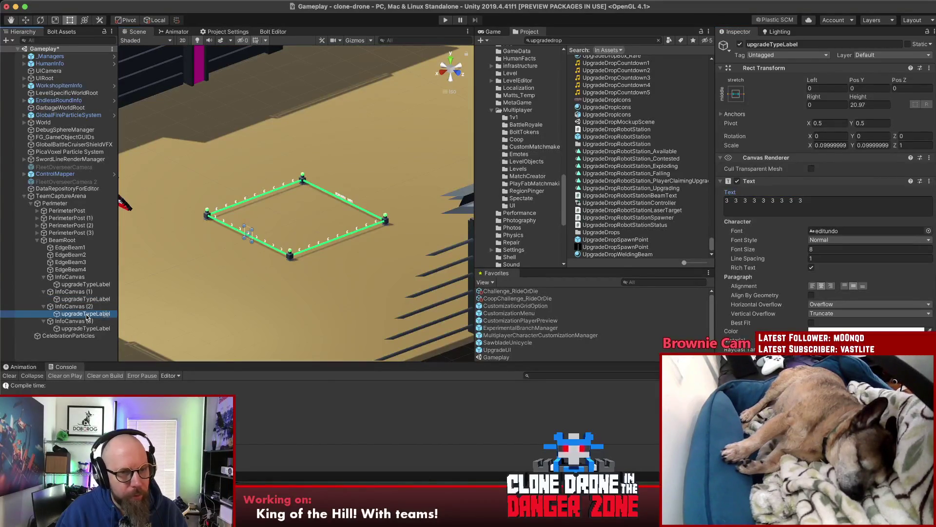
pyautogui.click(780, 207)
pyautogui.press('super+v')
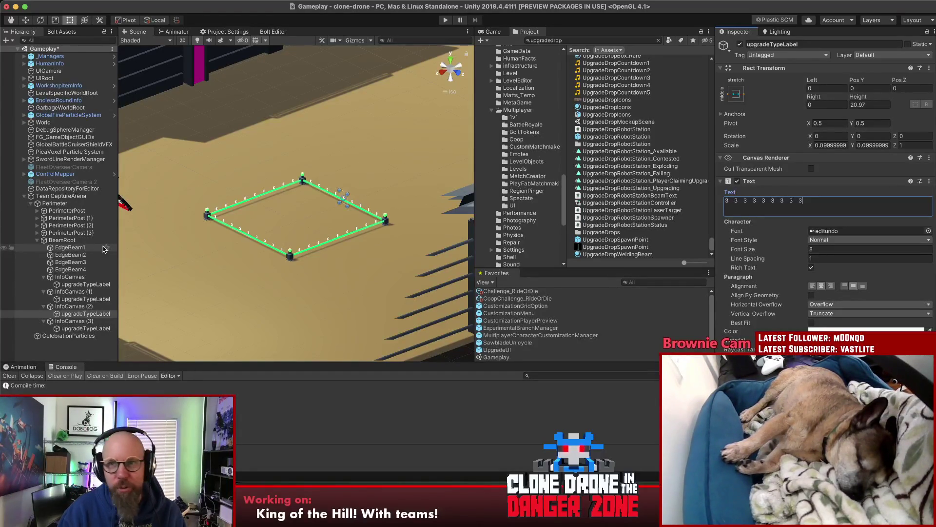
pyautogui.click(90, 269)
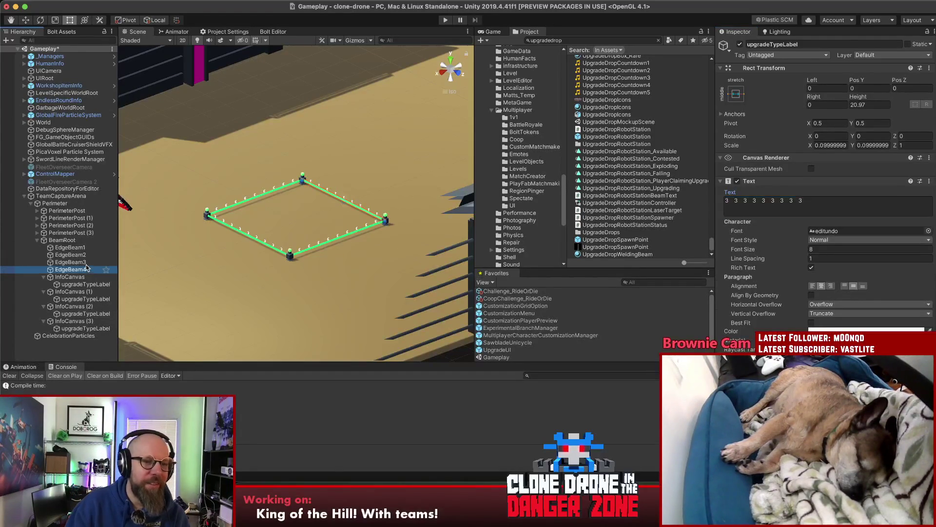
pyautogui.click(86, 263)
pyautogui.click(77, 248)
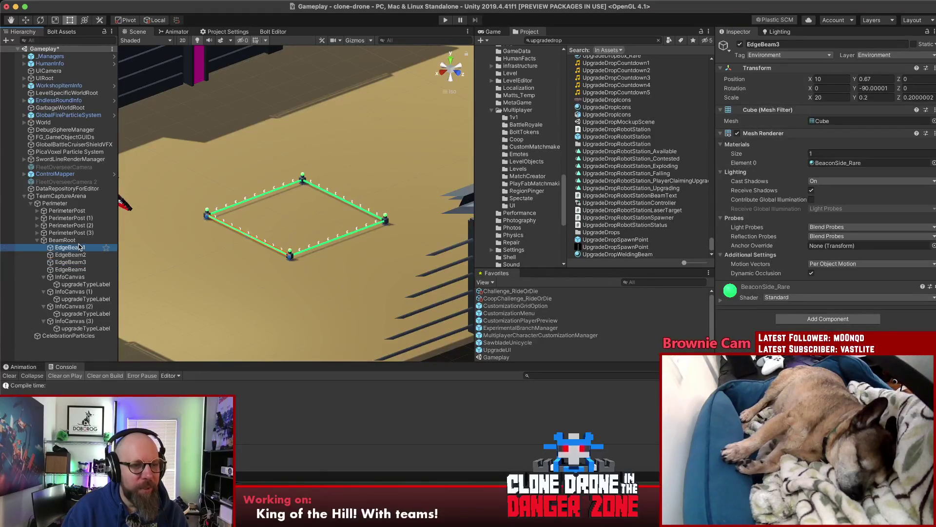
pyautogui.click(73, 240)
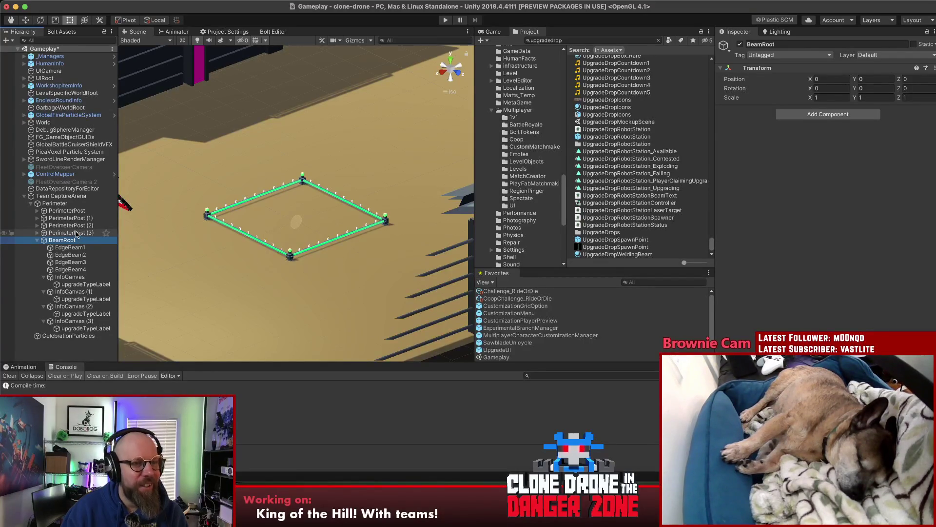
pyautogui.click(78, 239)
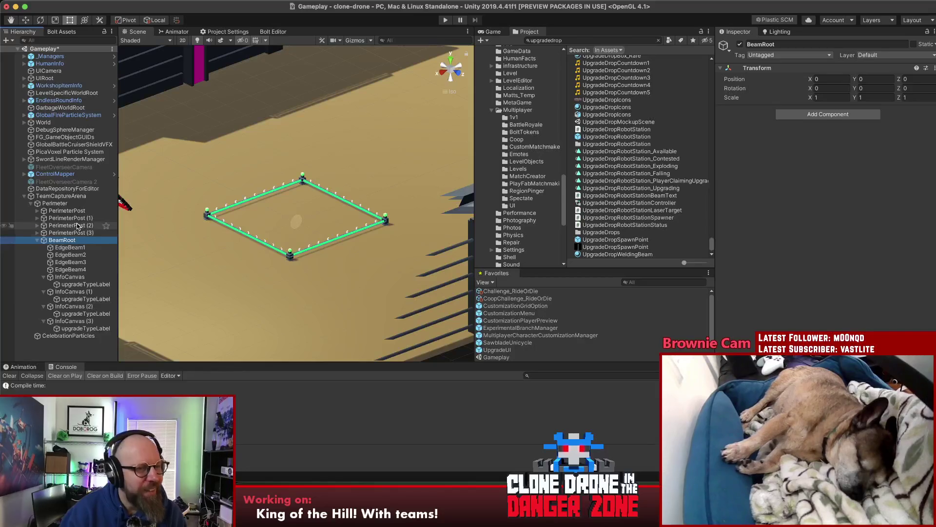
pyautogui.click(67, 257)
pyautogui.click(69, 263)
pyautogui.click(70, 269)
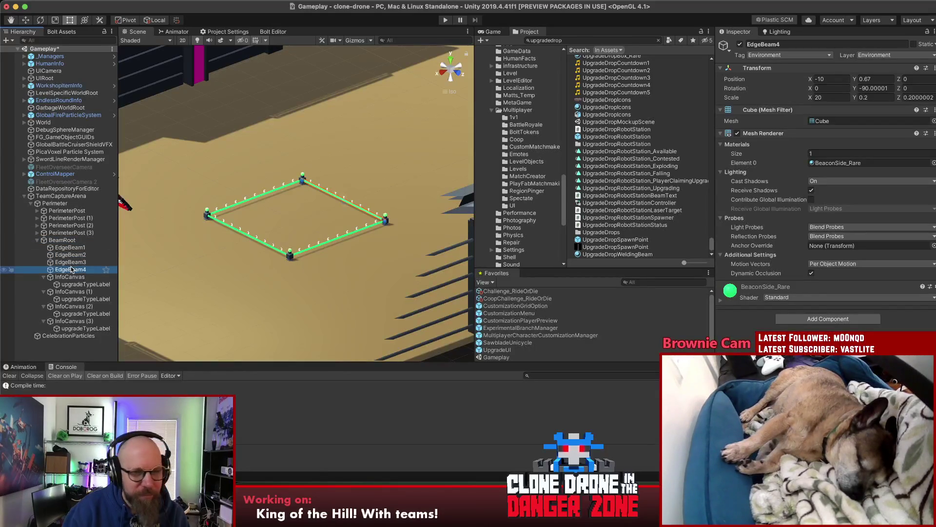
pyautogui.click(69, 277)
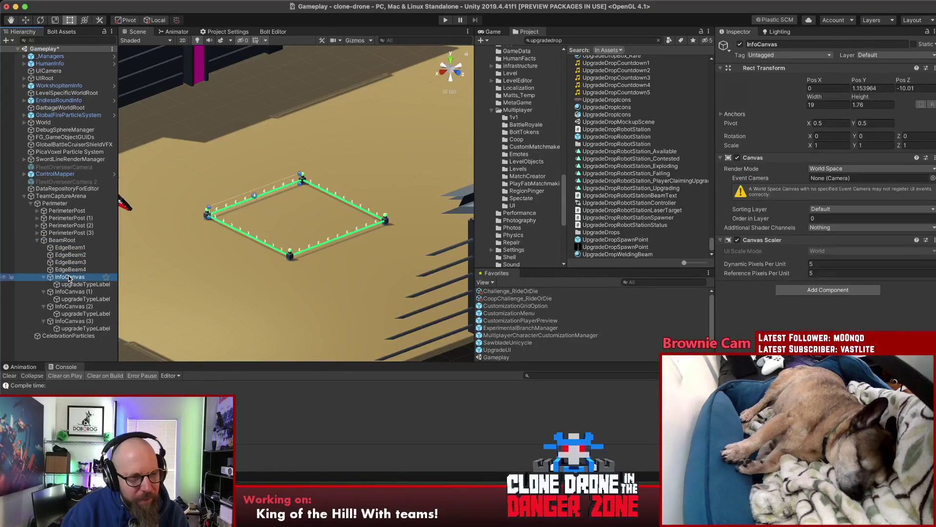
pyautogui.click(69, 291)
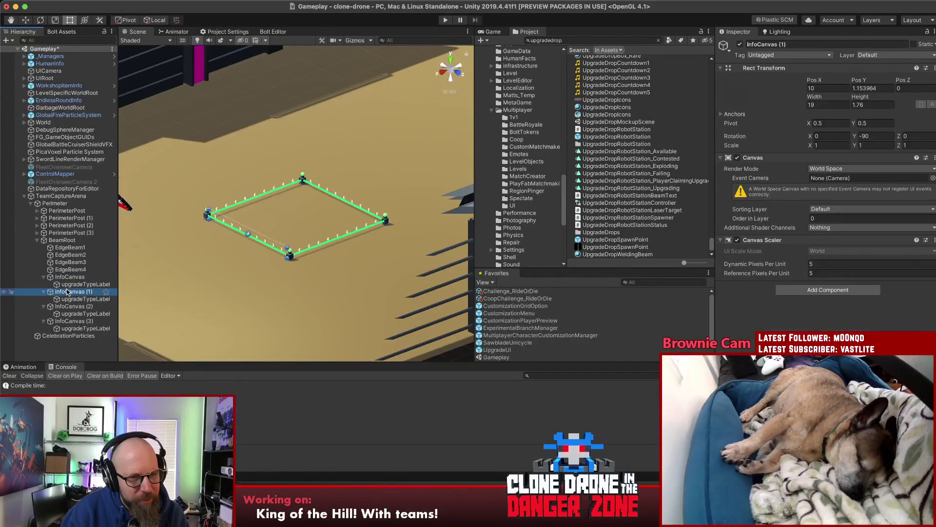
pyautogui.click(68, 306)
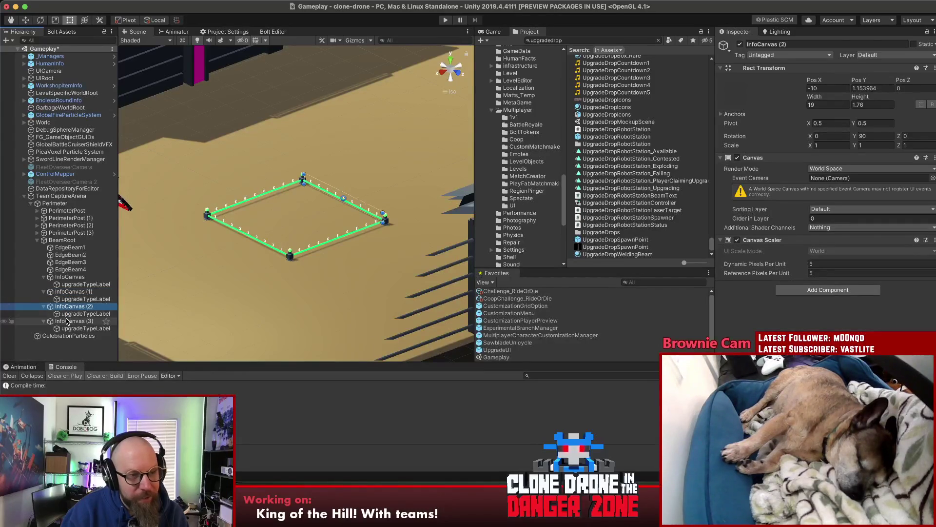
pyautogui.click(66, 321)
pyautogui.click(70, 306)
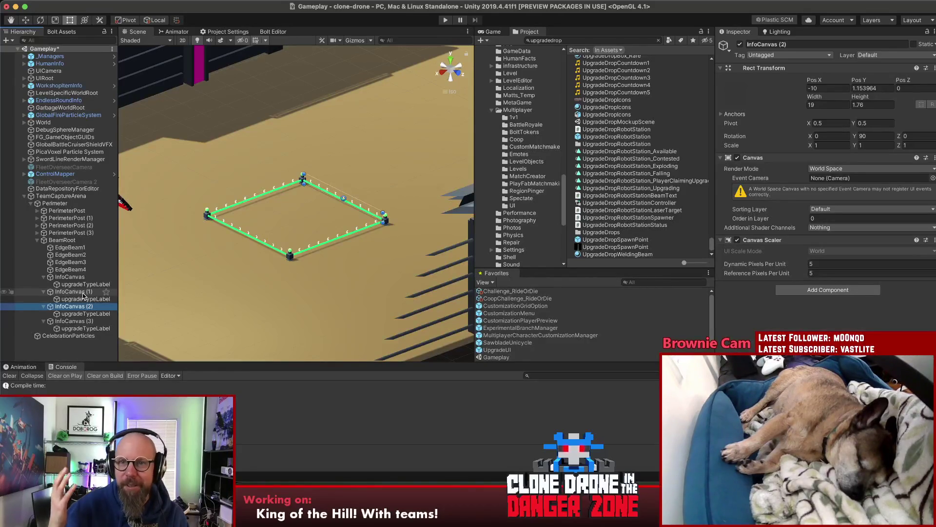
pyautogui.click(74, 241)
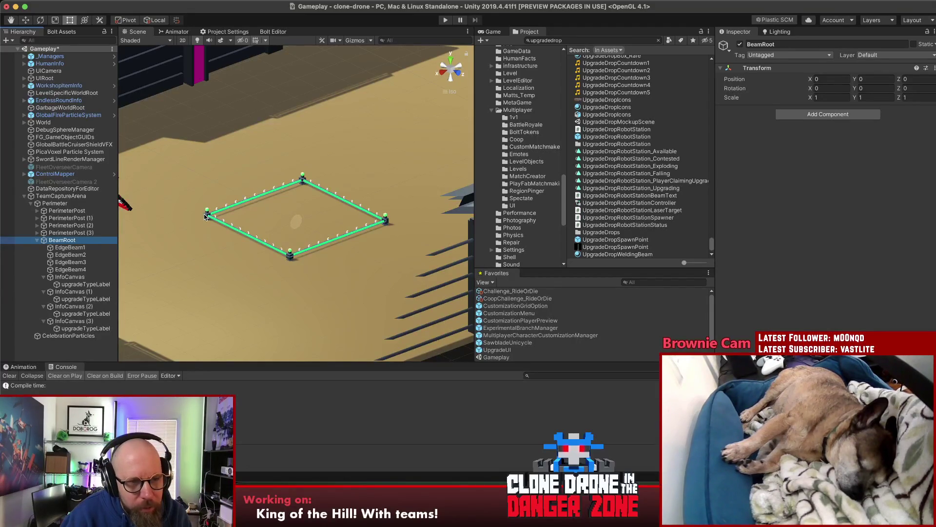
pyautogui.click(62, 203)
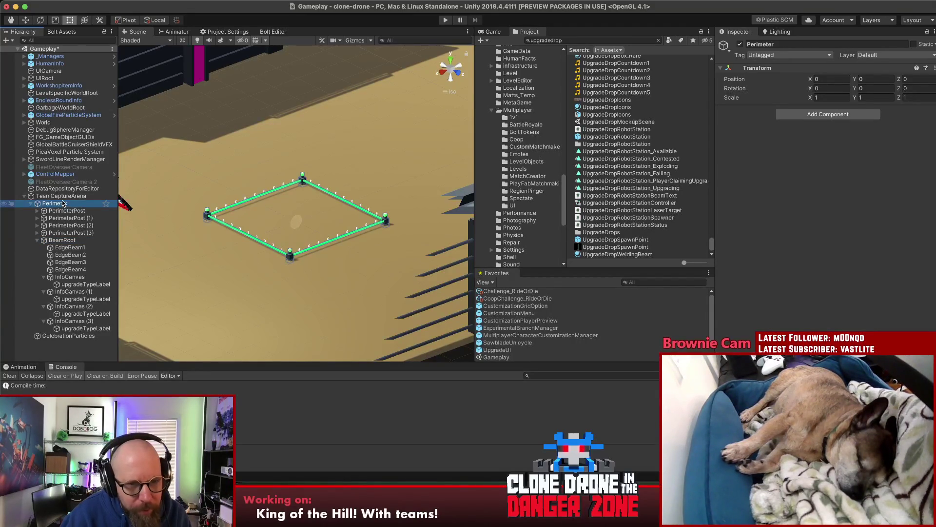
pyautogui.click(58, 197)
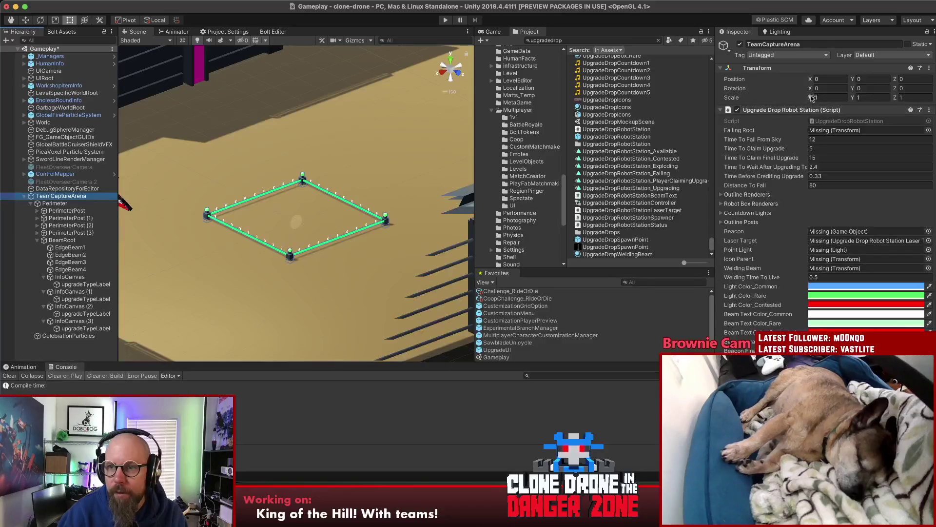
# Remove the Upgrade Drop Robot Station script and set the entity state to ITeamCaptureArea.
pyautogui.click(929, 110)
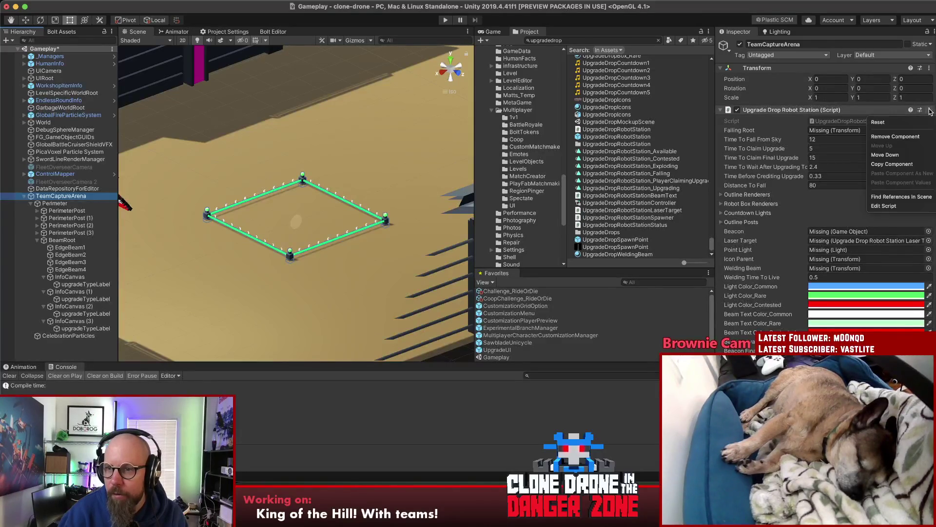
pyautogui.click(911, 136)
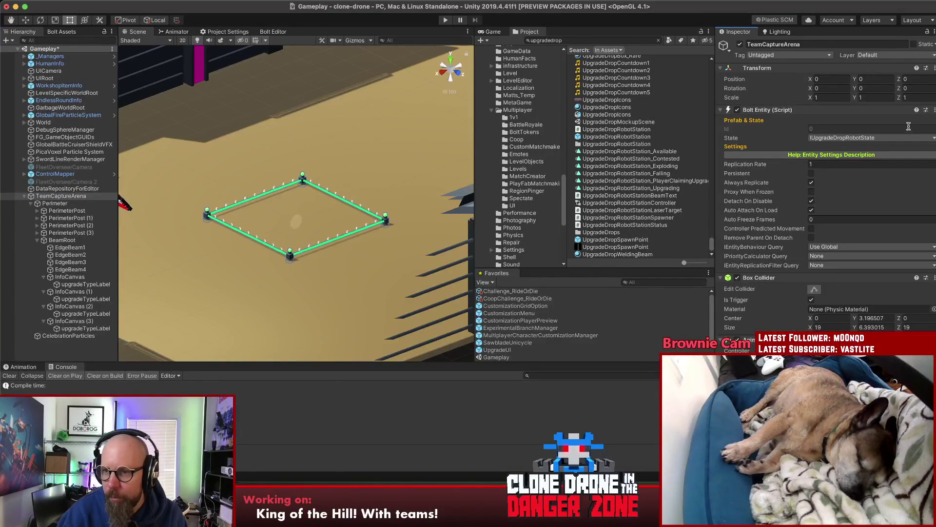
pyautogui.click(862, 138)
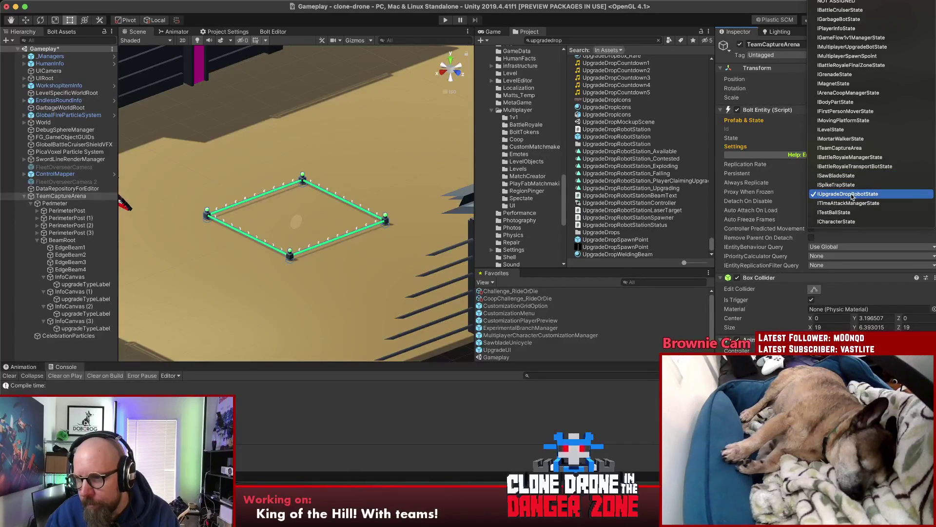
pyautogui.click(848, 147)
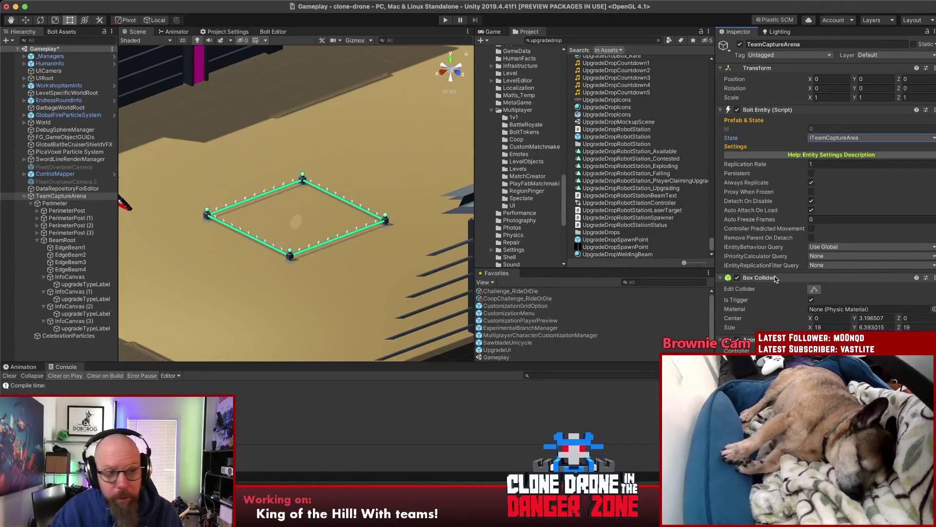
# Adjust the Box Collider bounds, then clear the Project search to reveal the station's animations folder.
pyautogui.click(815, 289)
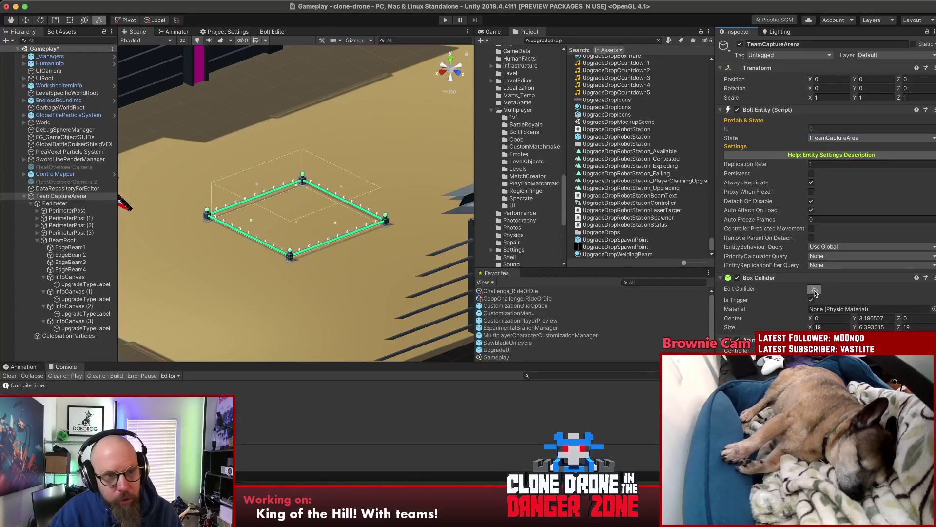
pyautogui.moveTo(292, 219); pyautogui.dragTo(324, 239)
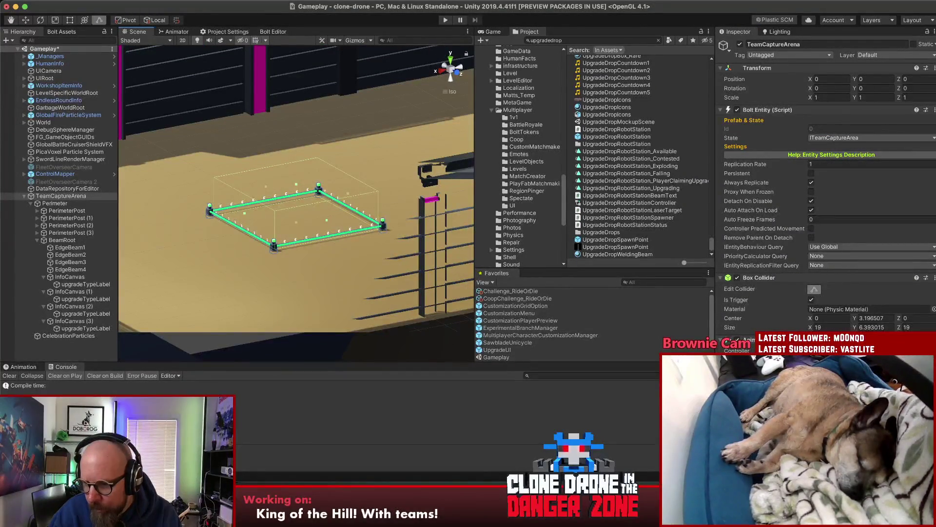
pyautogui.press('Escape')
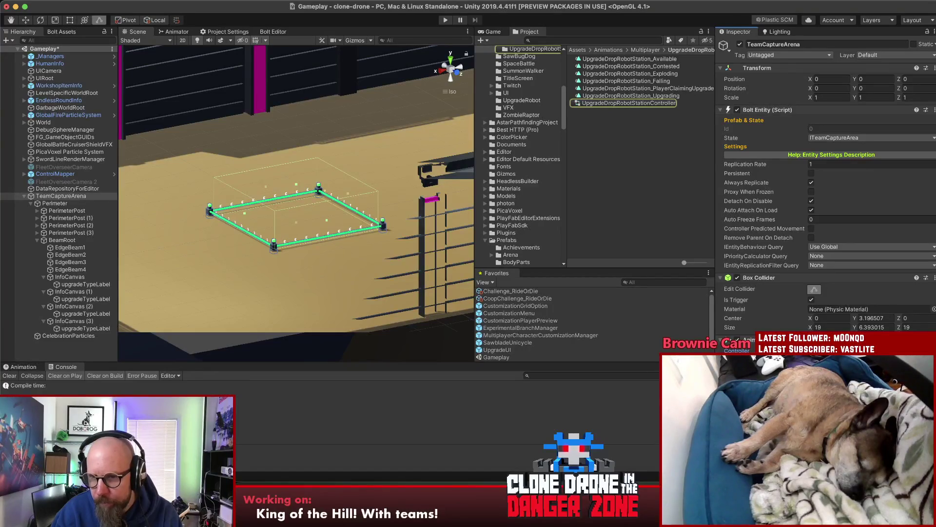
# Open the Animation timeline and preview the UpgradeDropRobotStation Available and Contested clips.
pyautogui.click(24, 369)
pyautogui.click(66, 386)
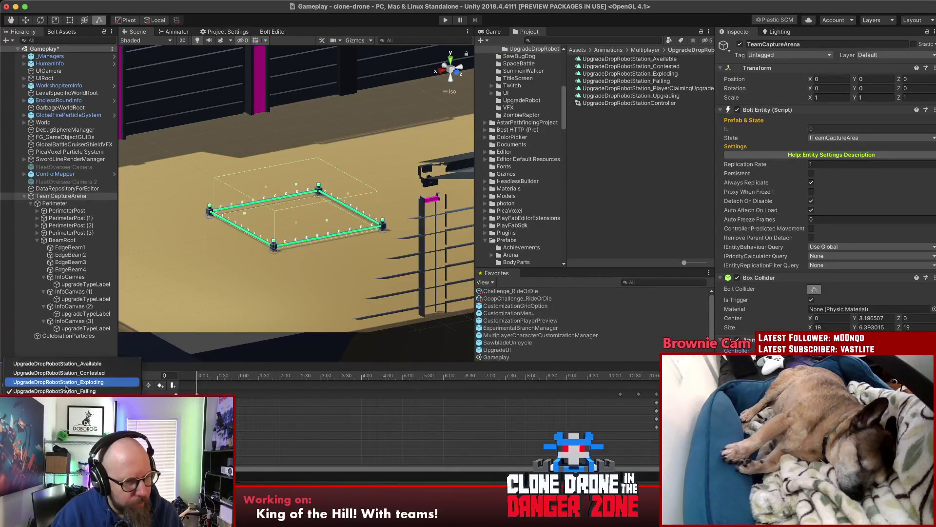
pyautogui.click(70, 364)
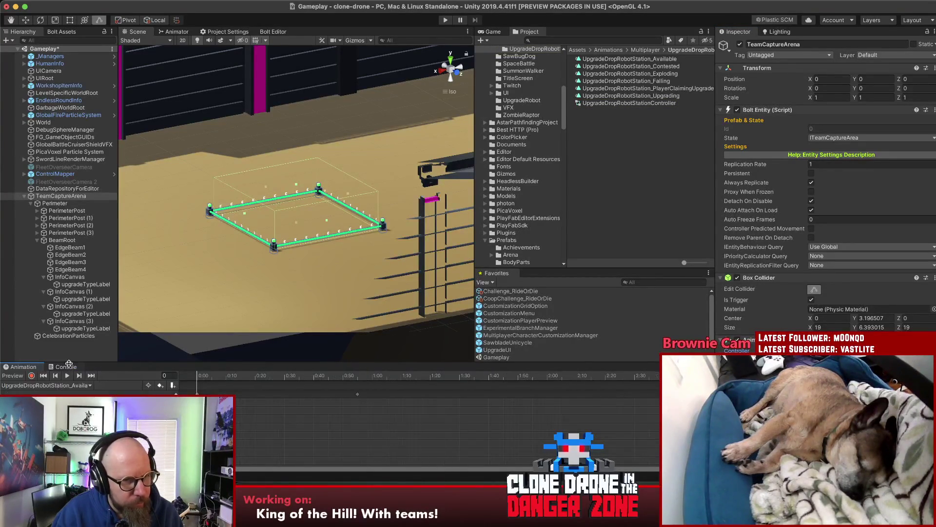
pyautogui.click(61, 385)
pyautogui.click(67, 377)
pyautogui.click(67, 376)
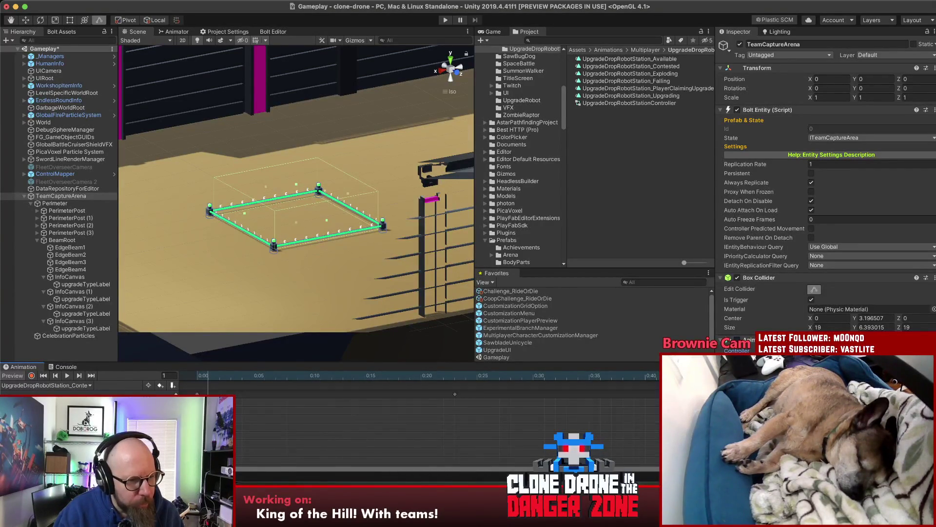
pyautogui.scroll(-1, 321, 393)
pyautogui.scroll(1, 321, 393)
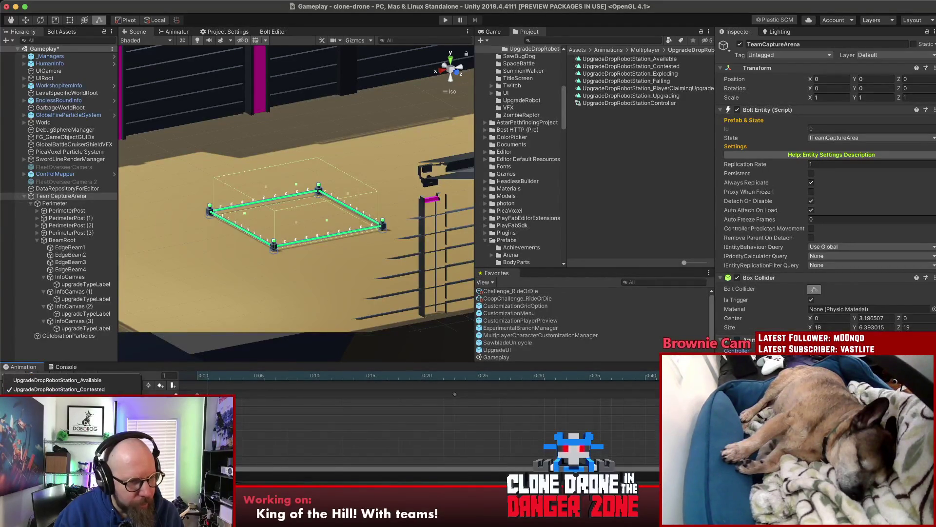
# Preview the Falling and Upgrading clips, then switch to the PlayerClaimingUpgrade clip.
pyautogui.click(73, 385)
pyautogui.click(49, 408)
pyautogui.click(47, 386)
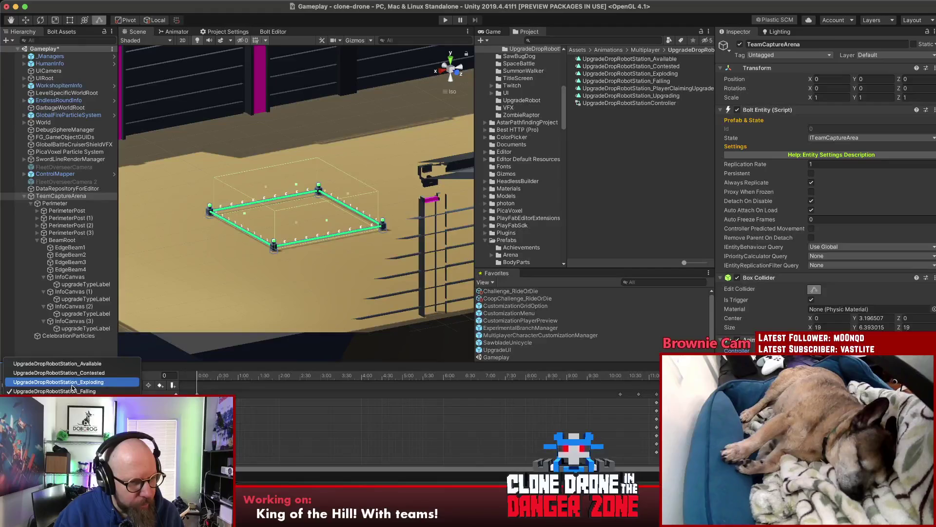
pyautogui.click(49, 410)
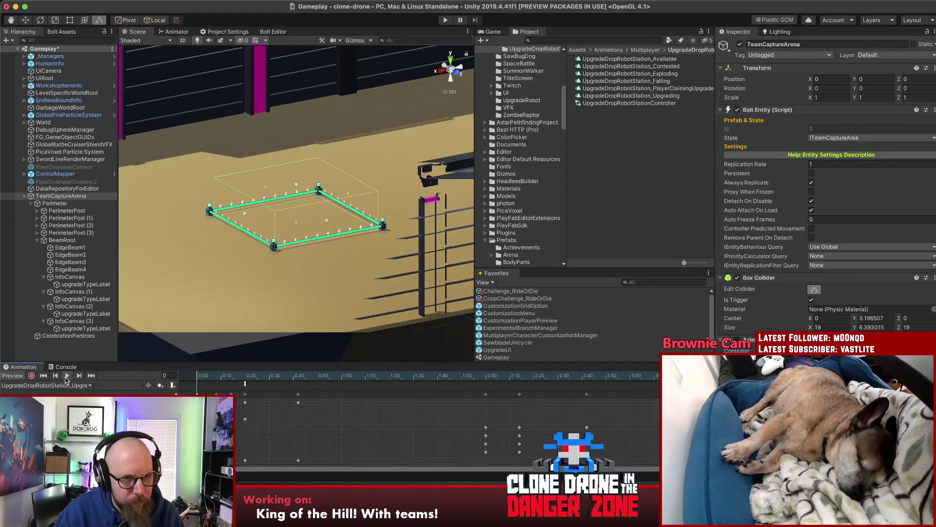
pyautogui.click(66, 375)
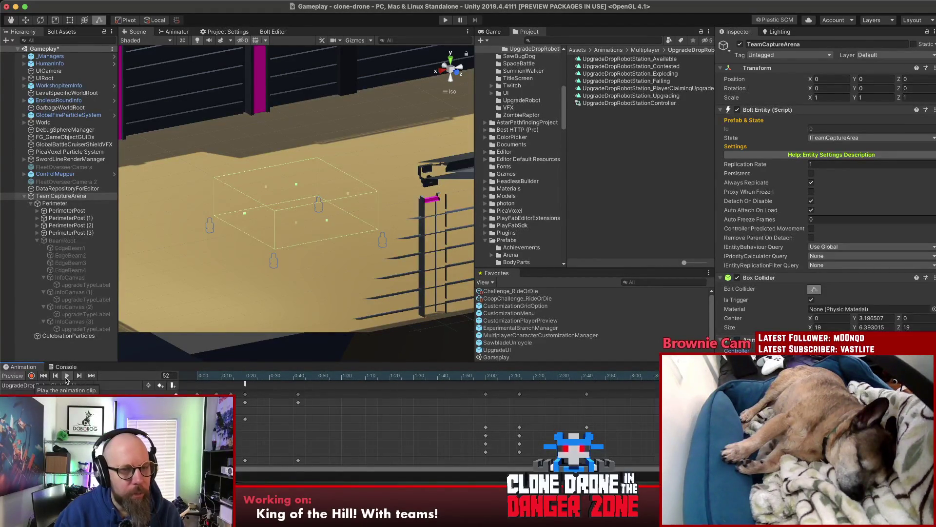
pyautogui.click(66, 376)
pyautogui.click(58, 385)
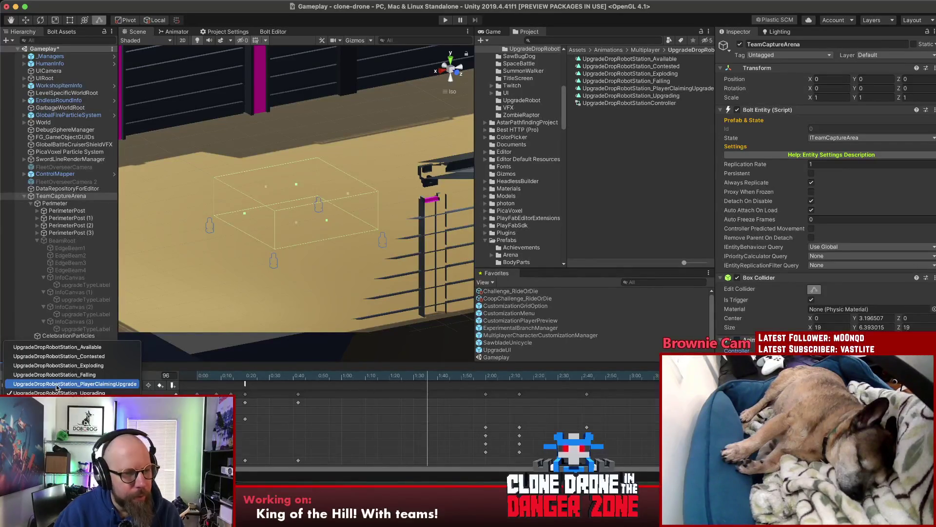
pyautogui.click(57, 384)
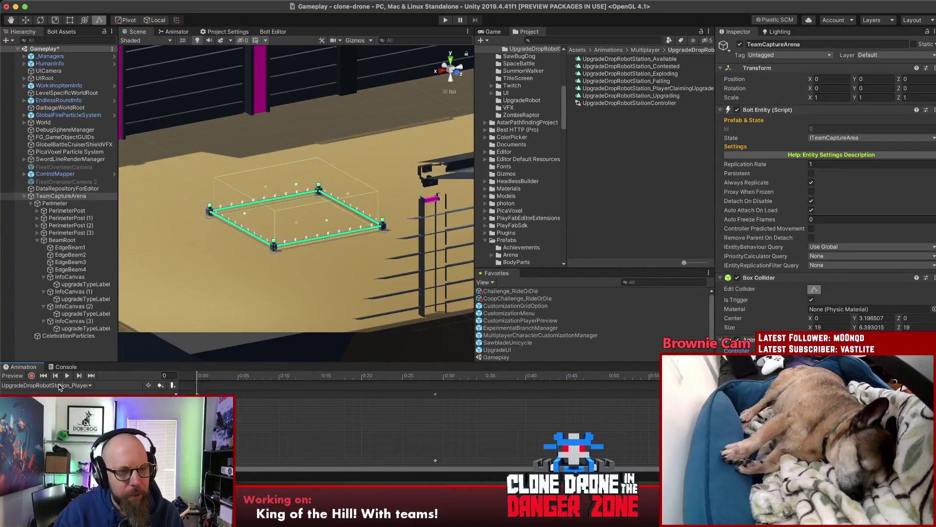
pyautogui.click(60, 386)
pyautogui.click(59, 384)
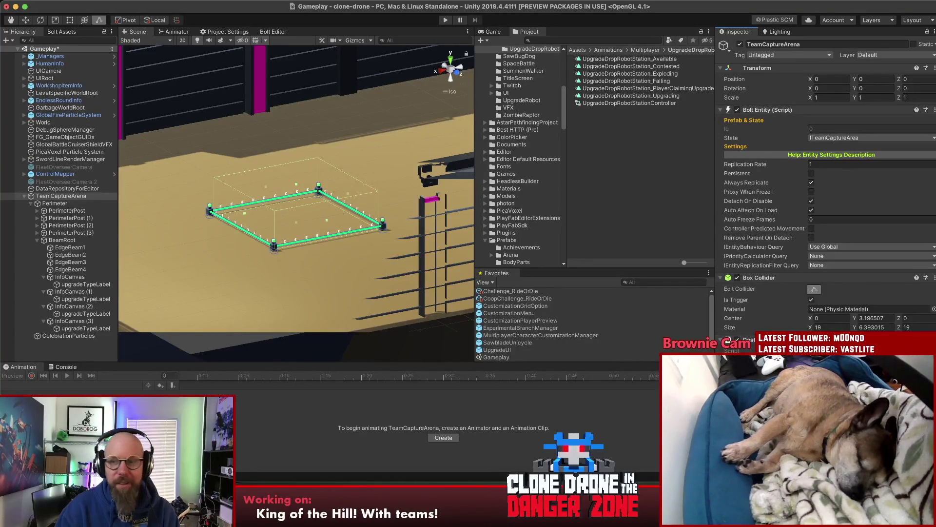
# Move the Team Capture Area script directly under Transform, then collapse BeamRoot's children.
pyautogui.press('super+Tab')
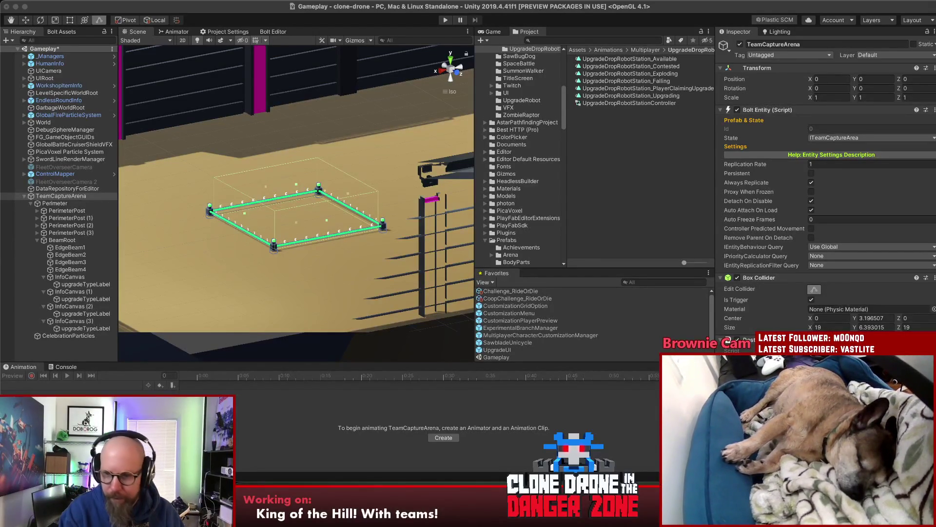
pyautogui.press('super+Tab')
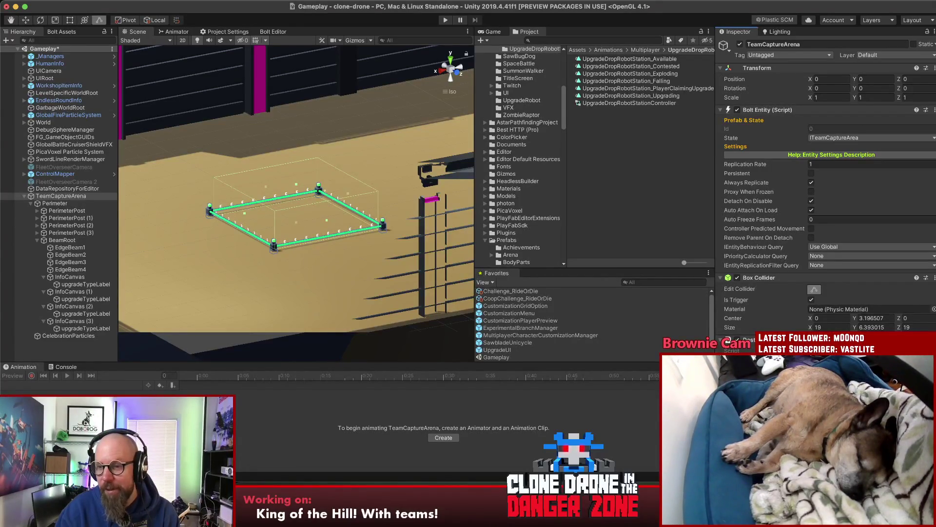
pyautogui.moveTo(775, 351); pyautogui.dragTo(767, 107)
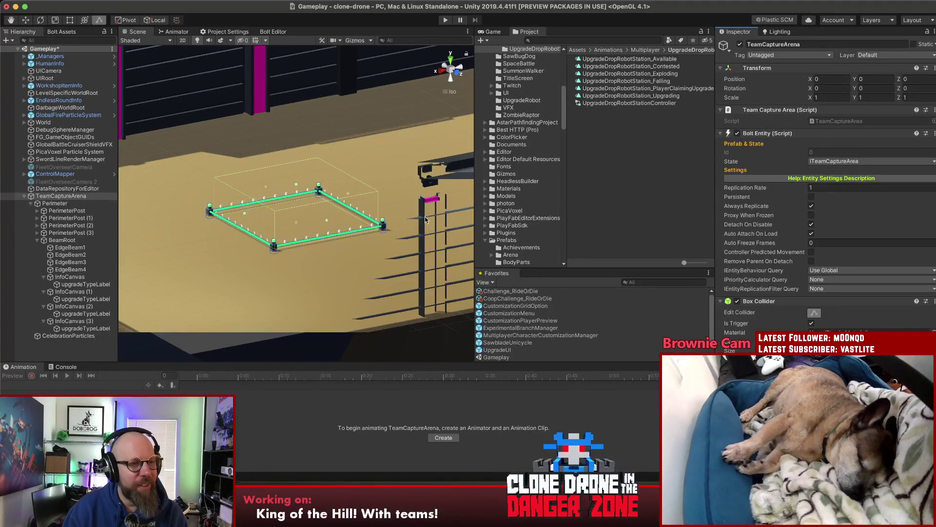
pyautogui.click(37, 240)
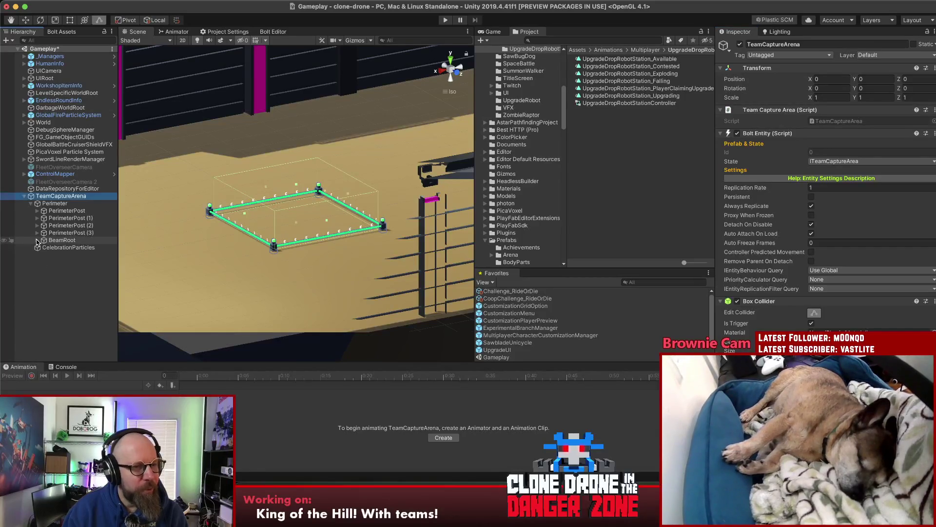
# Reselect TeamCaptureArena after checking CelebrationParticles, and scroll the Project window to the Multiplayer prefabs.
pyautogui.click(45, 277)
pyautogui.click(56, 247)
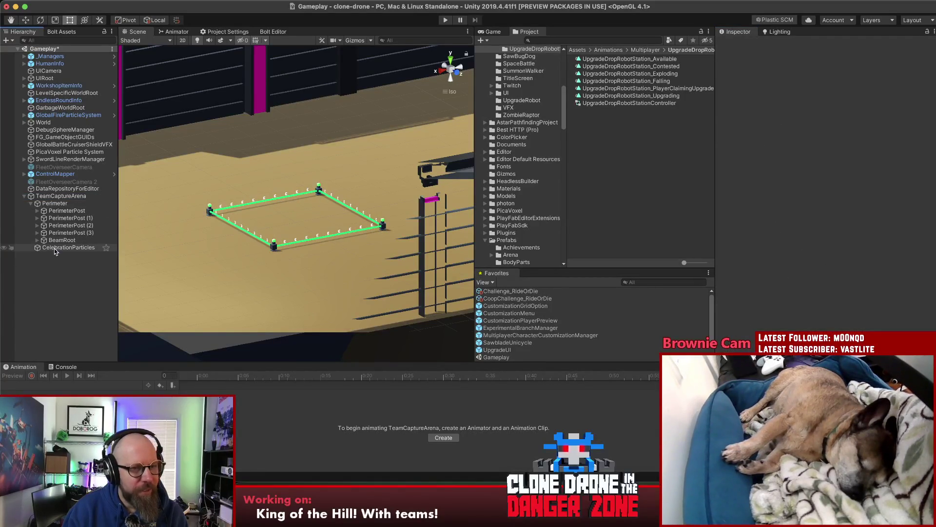
pyautogui.click(54, 195)
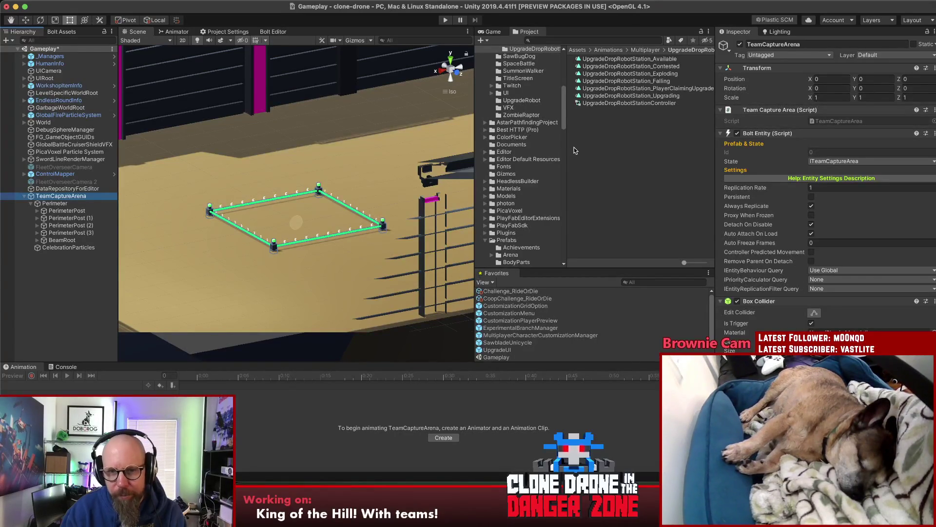
pyautogui.scroll(-5, 537, 174)
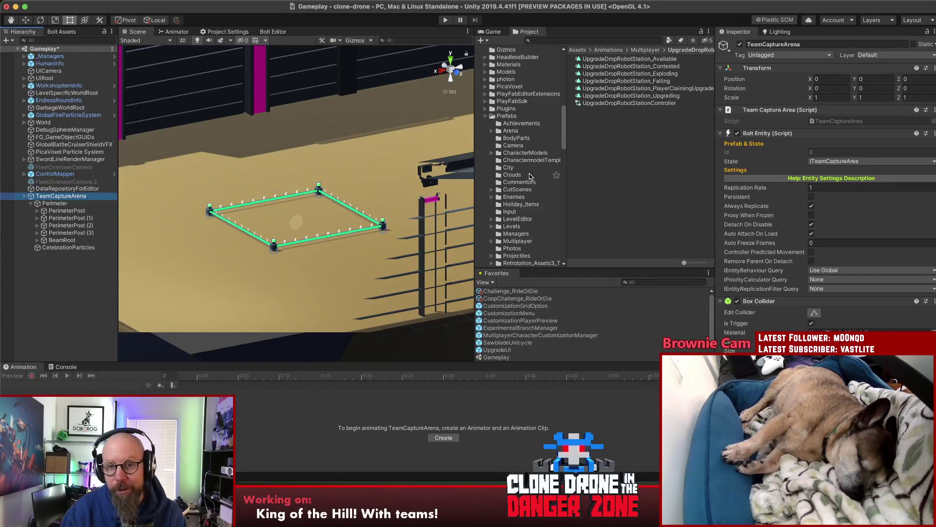
pyautogui.scroll(-1, 531, 173)
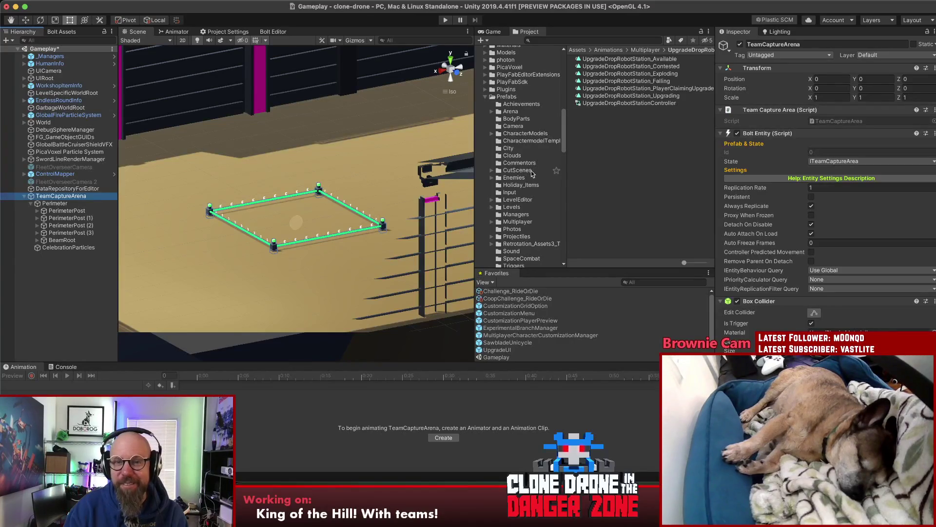
pyautogui.scroll(-1, 531, 214)
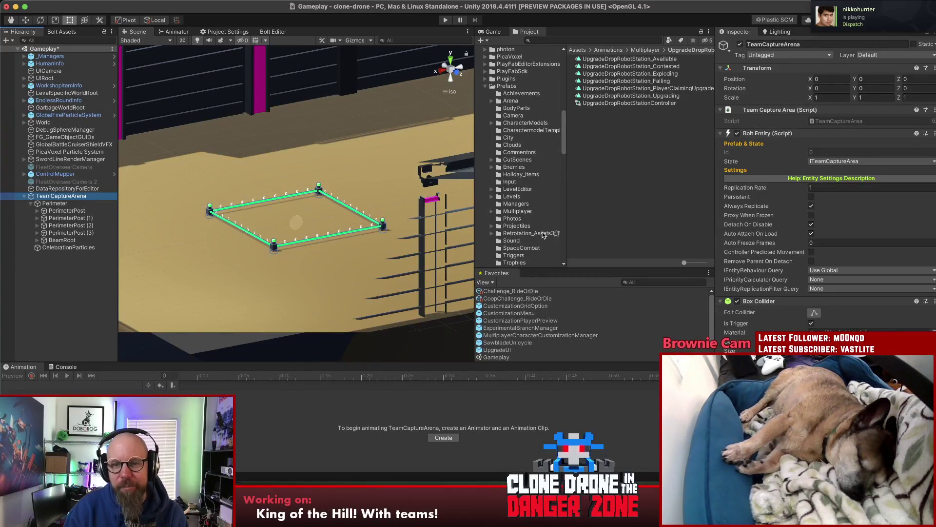
pyautogui.scroll(-2, 543, 235)
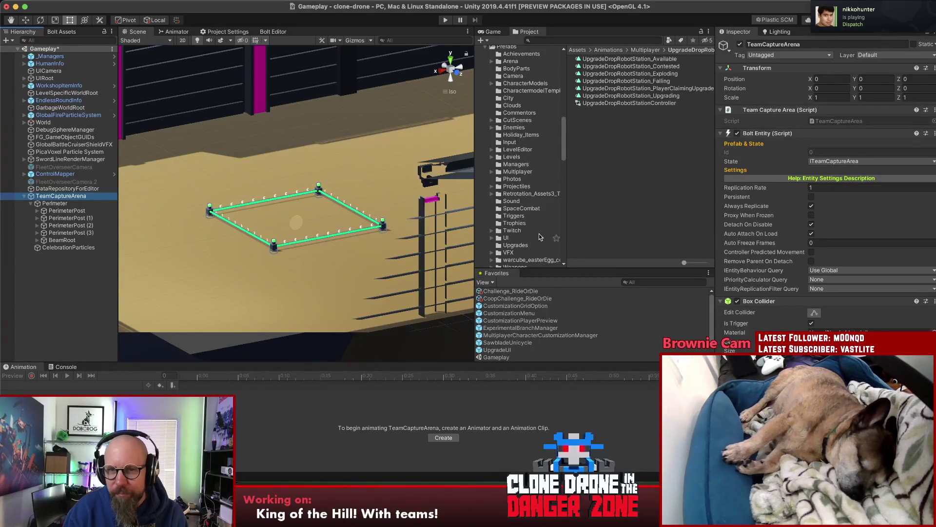
pyautogui.scroll(-2, 539, 233)
# Browse the Multiplayer subfolders (Battle Royale transport bodies, upgrade icons, Coop, Debug) and bring up its create options.
pyautogui.click(513, 137)
pyautogui.click(491, 136)
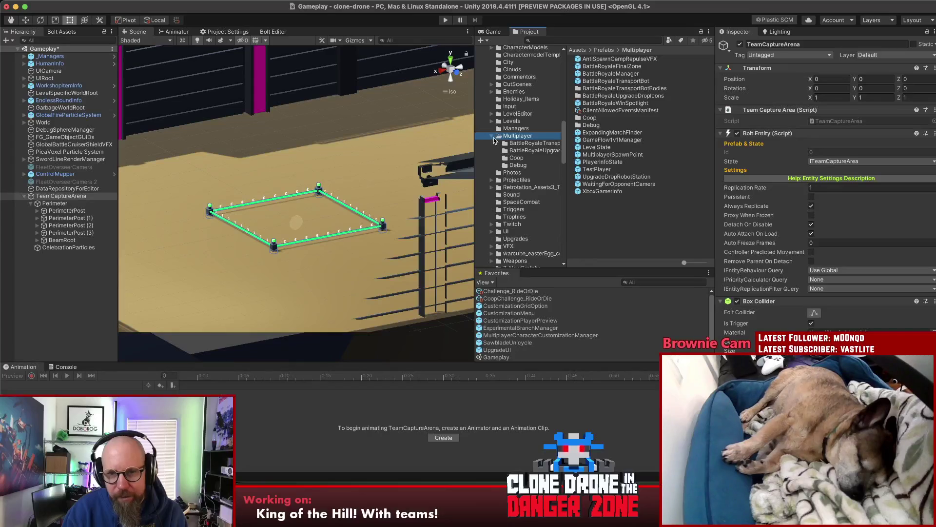
pyautogui.click(520, 143)
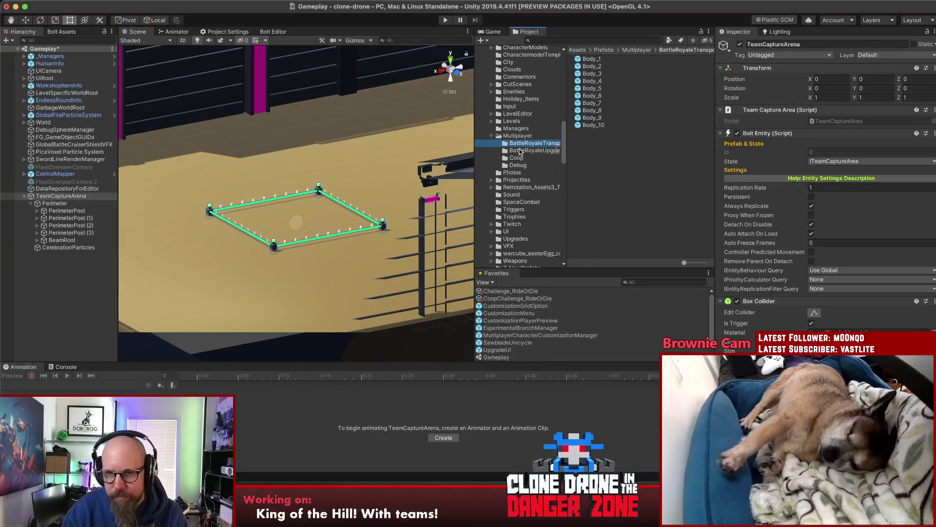
pyautogui.click(520, 152)
pyautogui.click(517, 158)
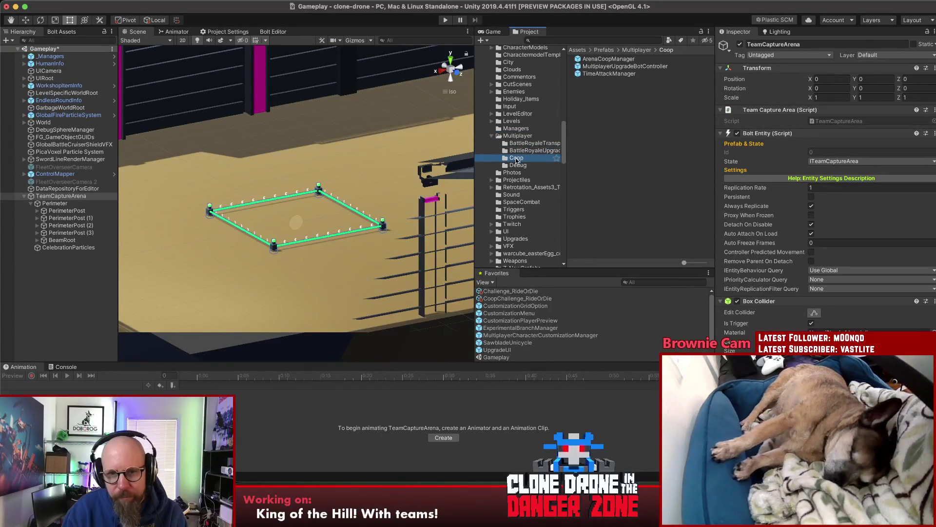
pyautogui.click(516, 166)
pyautogui.click(514, 137)
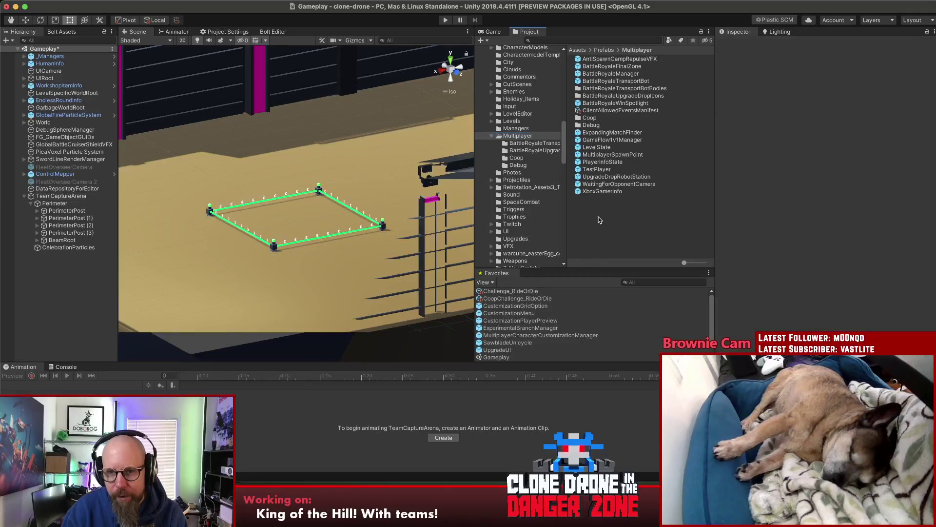
pyautogui.rightClick(614, 227)
# Create a TeamModes folder under Multiplayer, open it, and save TeamCaptureArena there as a prefab.
pyautogui.moveTo(634, 199)
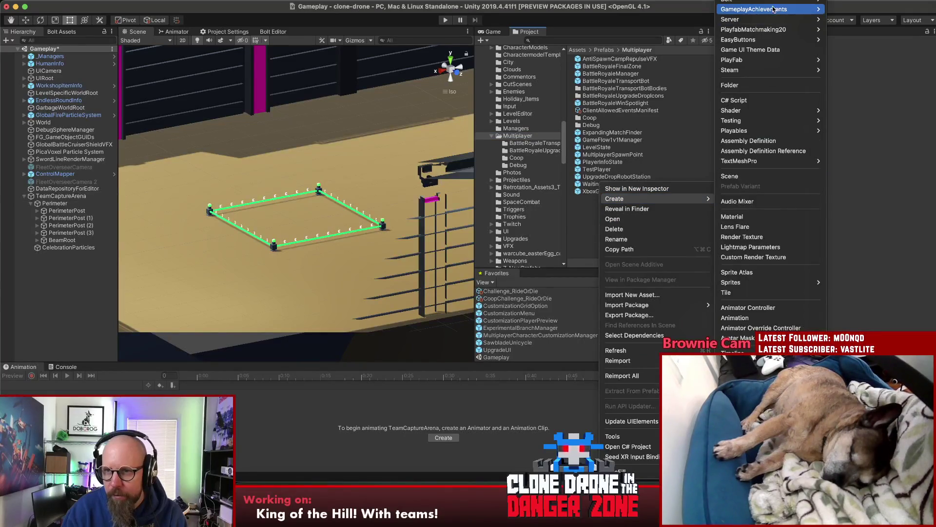
pyautogui.click(766, 85)
pyautogui.write('TeamMode')
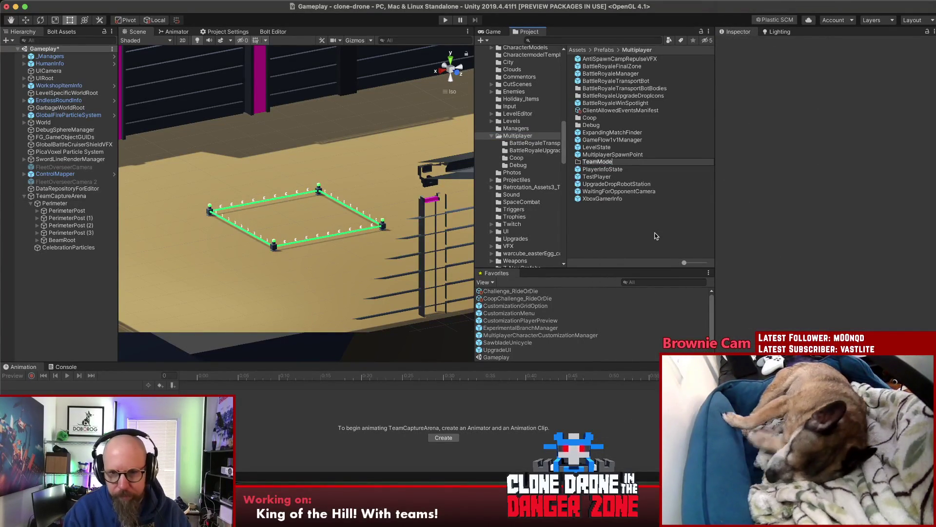
pyautogui.write('s')
pyautogui.press('Return')
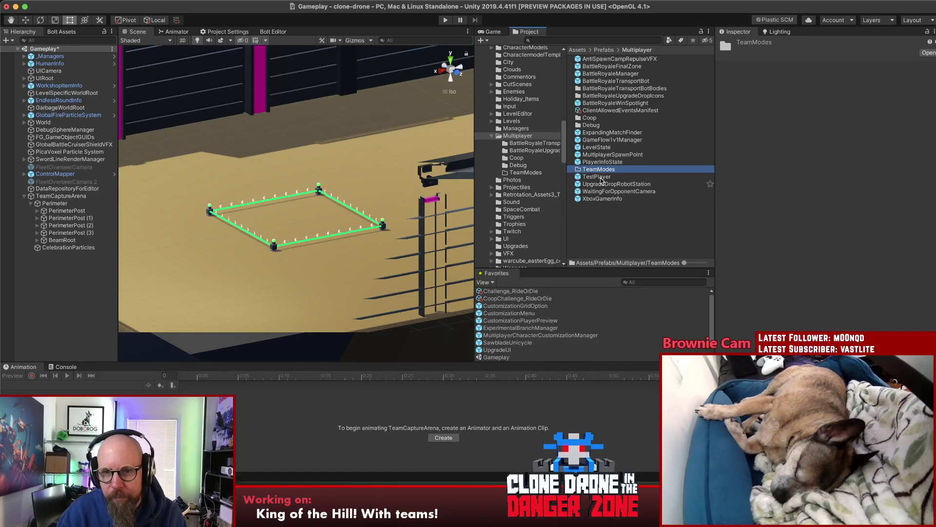
pyautogui.doubleClick(608, 169)
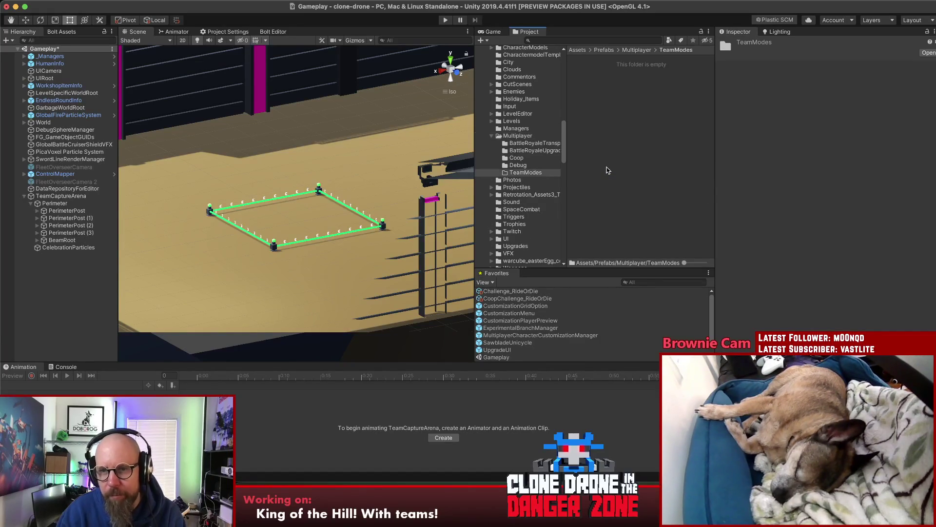
pyautogui.click(608, 170)
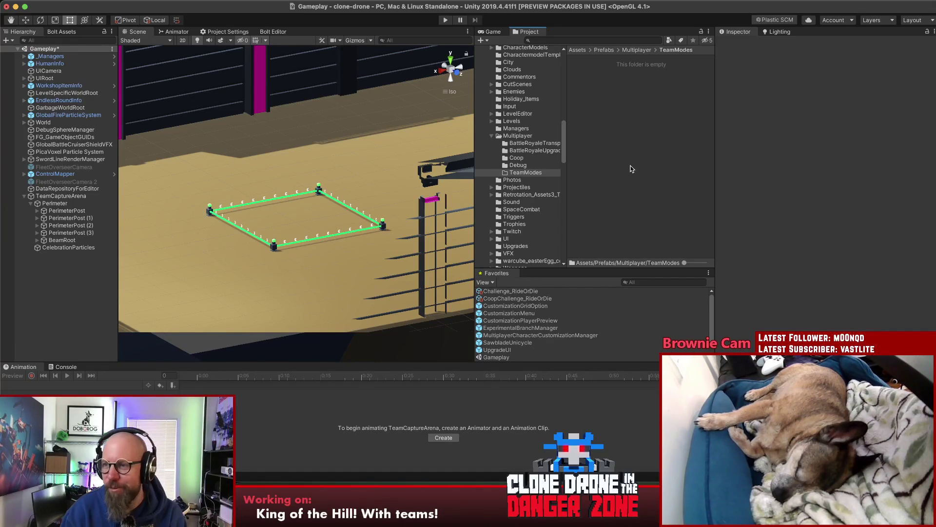
pyautogui.moveTo(90, 167)
pyautogui.mouseDown()
pyautogui.moveTo(73, 195)
pyautogui.moveTo(680, 152)
pyautogui.moveTo(626, 142)
pyautogui.mouseUp()
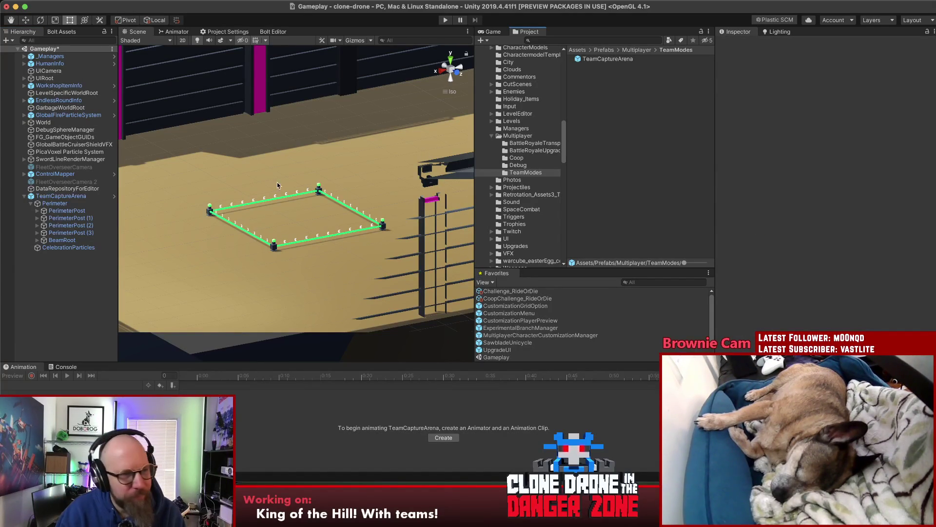
pyautogui.click(62, 197)
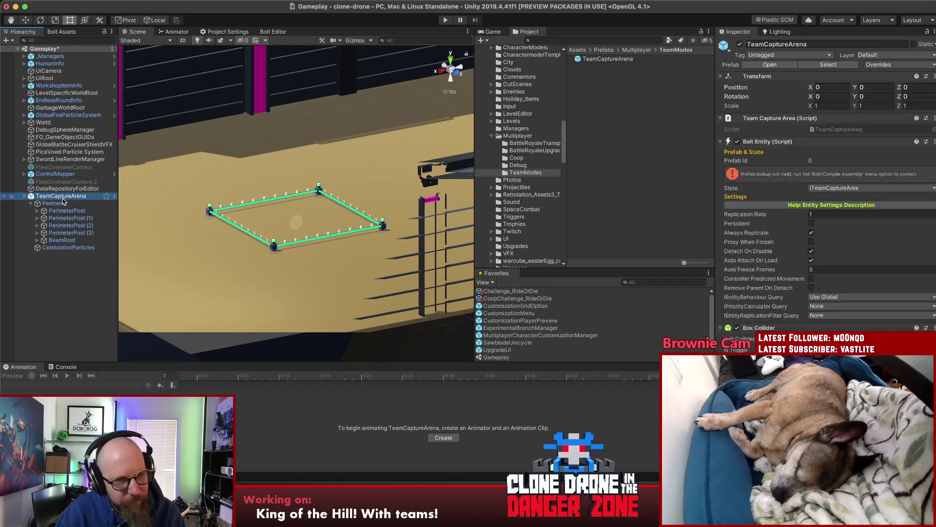
pyautogui.moveTo(299, 195)
pyautogui.keyDown('alt'); pyautogui.mouseDown()
pyautogui.moveTo(380, 230)
pyautogui.moveTo(449, 200)
pyautogui.moveTo(230, 226)
pyautogui.moveTo(334, 267)
pyautogui.moveTo(439, 205)
pyautogui.moveTo(536, 170)
pyautogui.moveTo(357, 184)
pyautogui.mouseUp(); pyautogui.keyUp('alt')
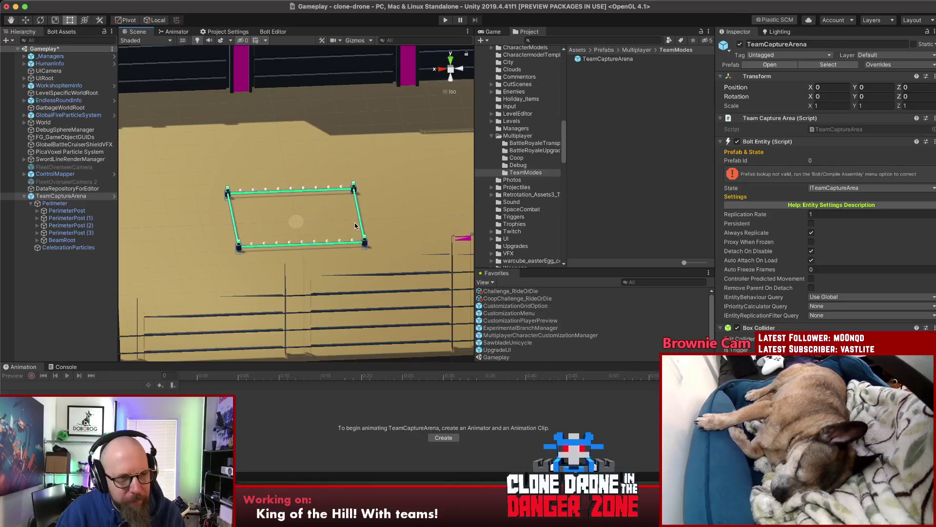
pyautogui.click(48, 304)
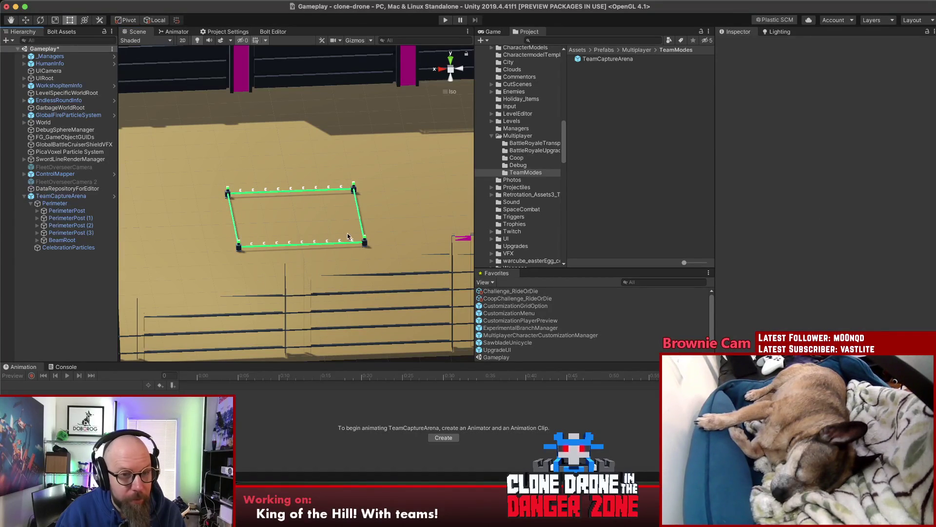
pyautogui.click(62, 196)
# Add a 3D Cube as a child of the TeamCaptureArena object.
pyautogui.rightClick(62, 197)
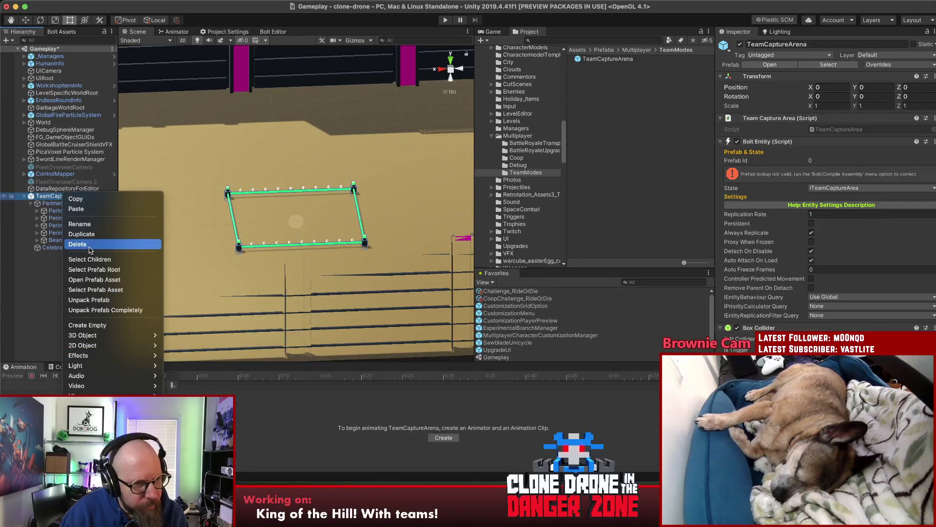
pyautogui.moveTo(99, 387)
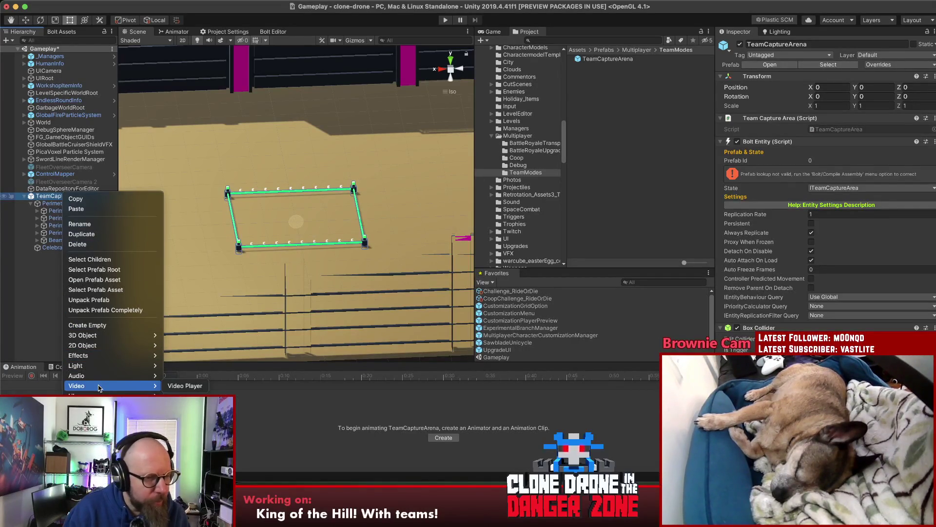
pyautogui.moveTo(93, 335)
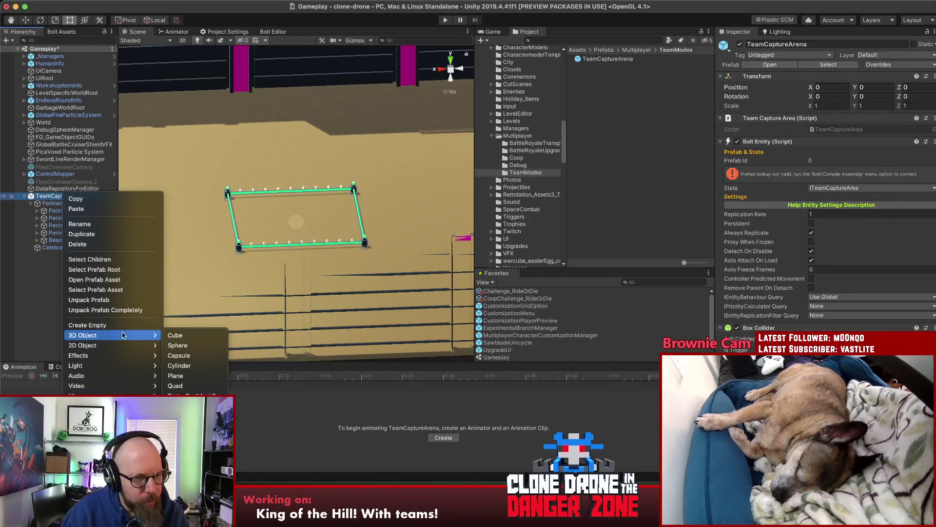
pyautogui.click(197, 333)
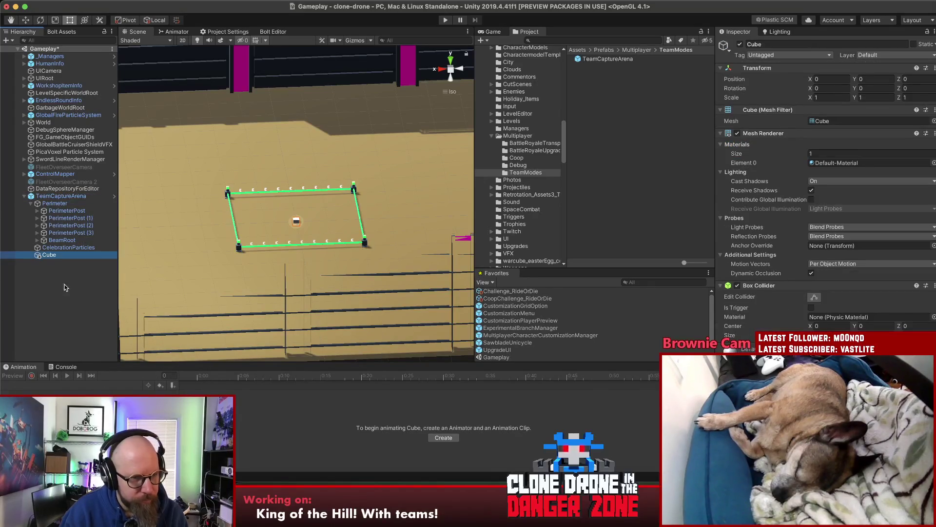
# Toggle the scene view to 2D and back, then drag the cube upward.
pyautogui.press('2')
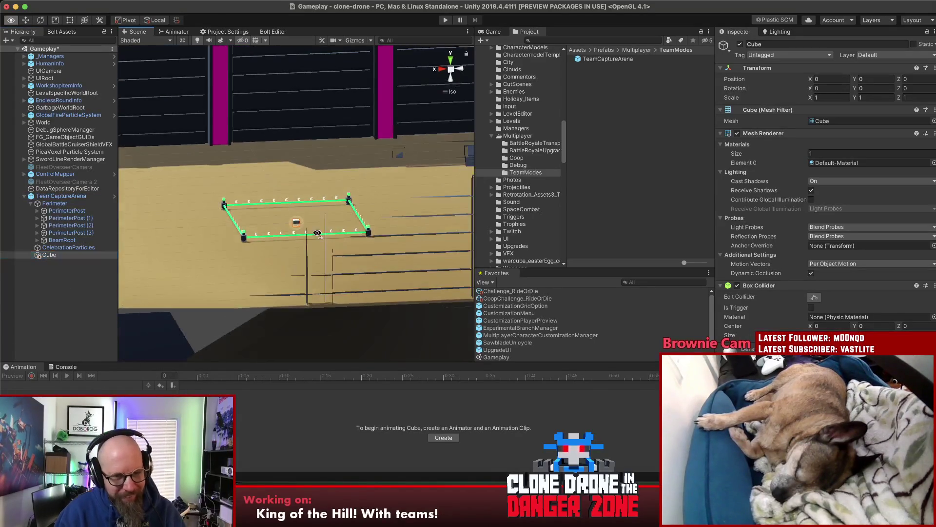
pyautogui.press('2')
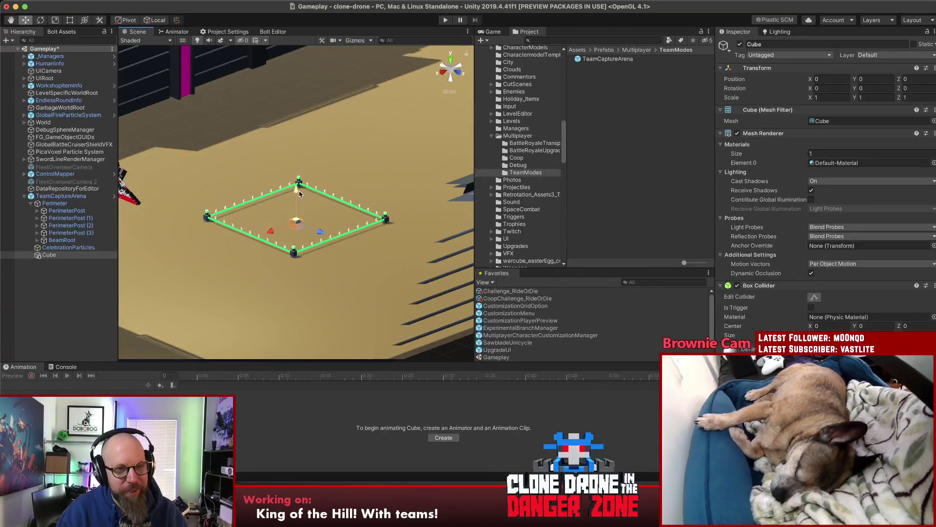
pyautogui.moveTo(296, 192)
pyautogui.mouseDown()
pyautogui.moveTo(298, 73)
pyautogui.moveTo(321, 105)
pyautogui.moveTo(338, 208)
pyautogui.mouseUp()
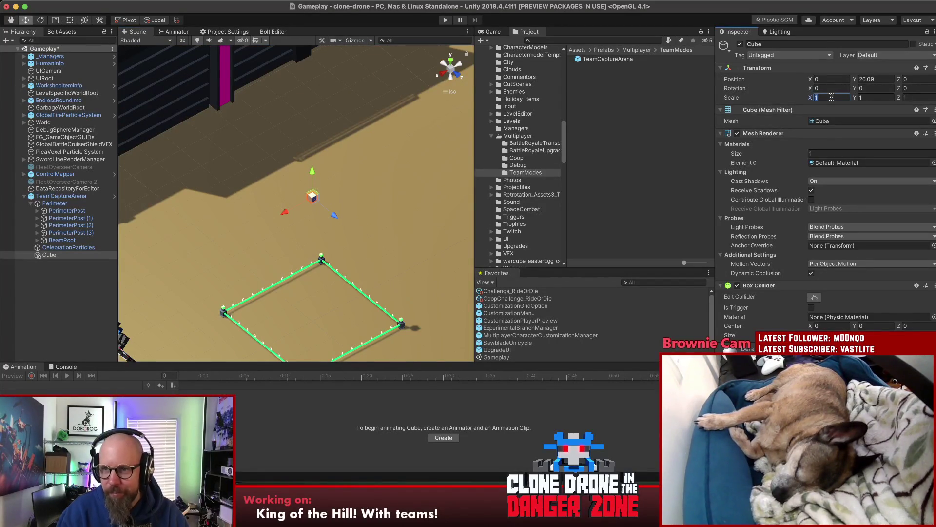
# Set the cube's X and Z scale to 10, then scale it uniformly to about 20.
pyautogui.write('10')
pyautogui.click(873, 97)
pyautogui.press('Tab')
pyautogui.write('10')
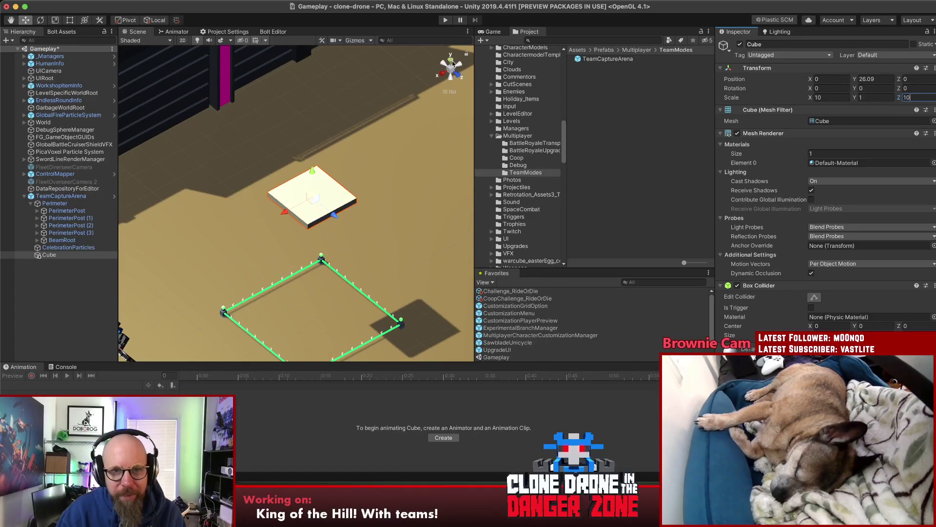
pyautogui.click(451, 60)
pyautogui.press('r')
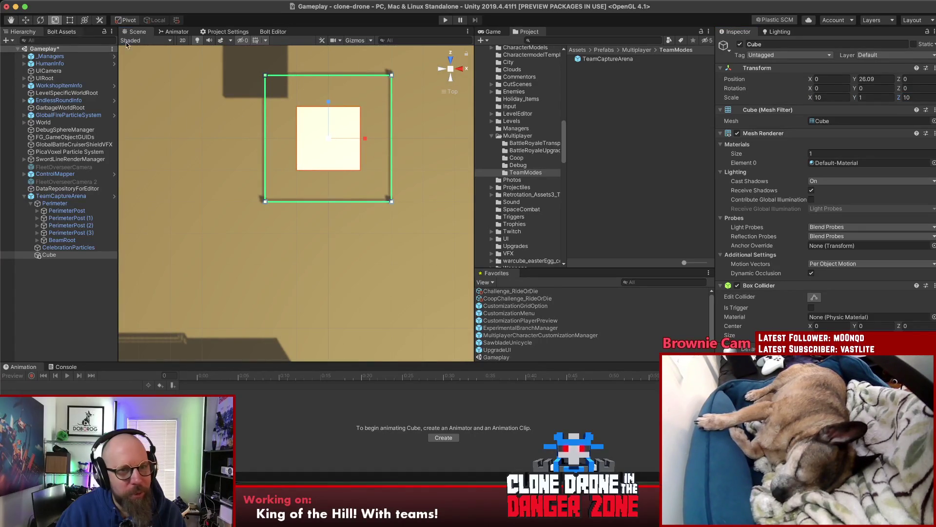
pyautogui.moveTo(328, 140); pyautogui.dragTo(368, 113)
pyautogui.click(451, 77)
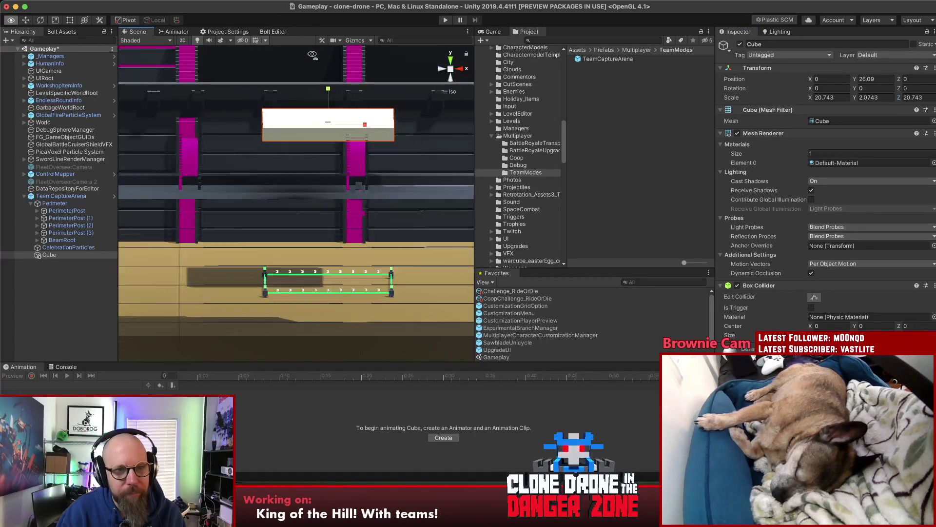
# Set the cube's X, Z and Y scale to 20 and view it in perspective.
pyautogui.click(828, 97)
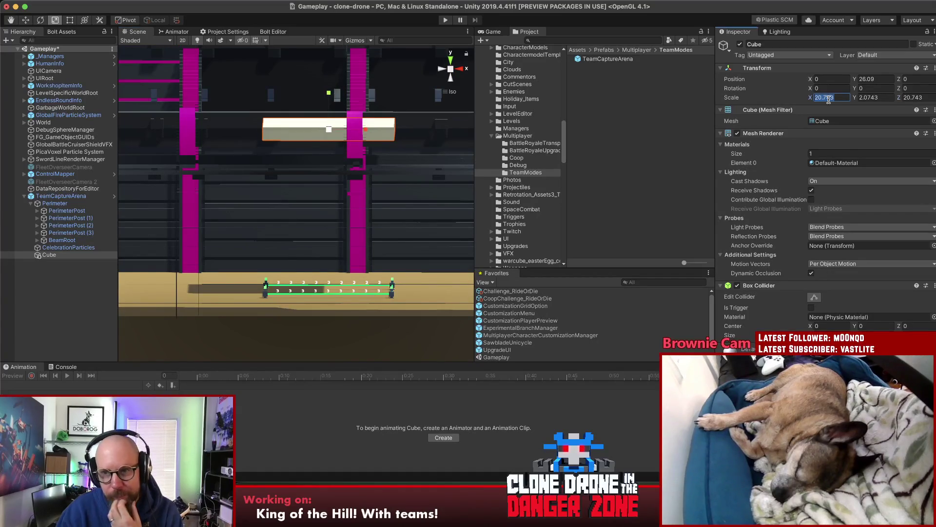
pyautogui.write('20')
pyautogui.click(911, 98)
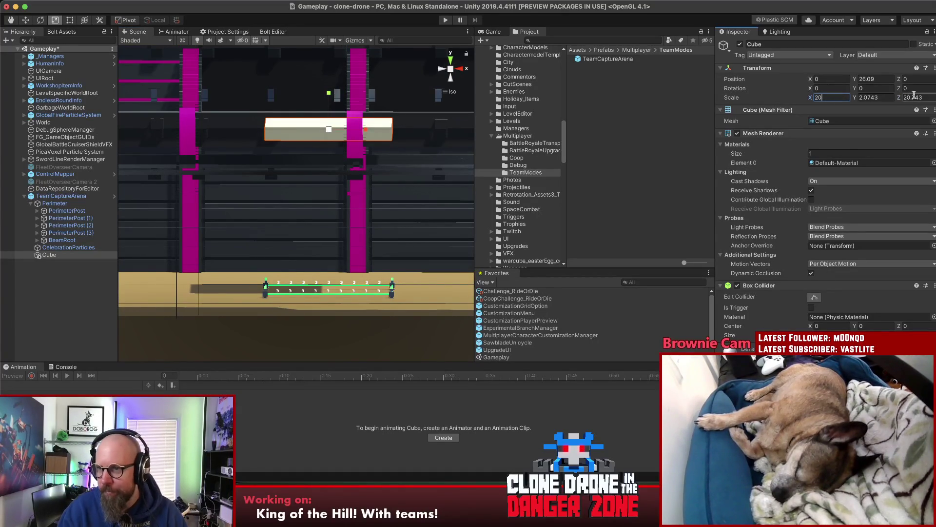
pyautogui.write('20')
pyautogui.click(873, 98)
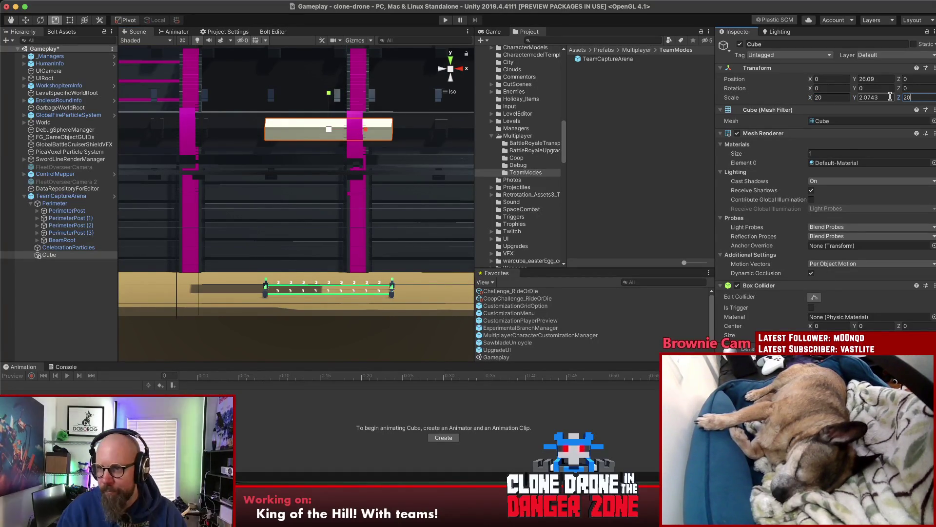
pyautogui.write('20')
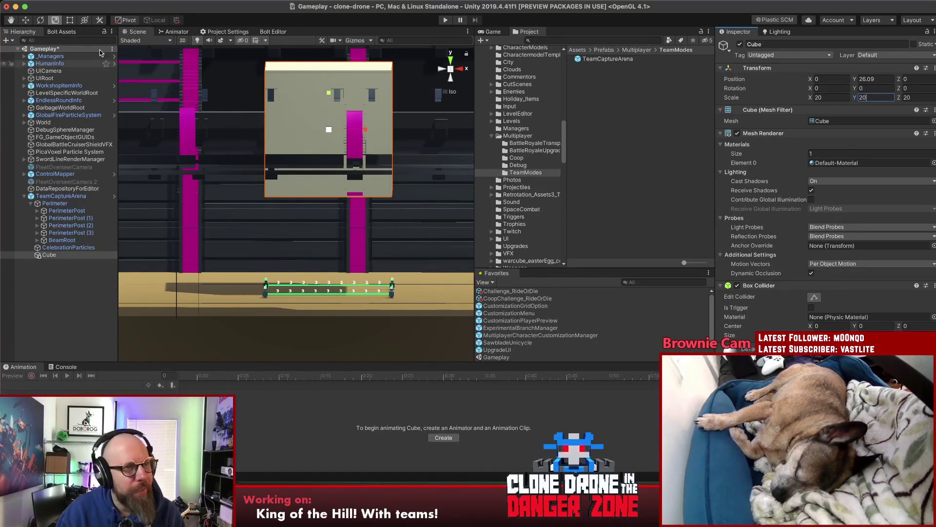
pyautogui.moveTo(324, 105)
pyautogui.keyDown('alt'); pyautogui.mouseDown()
pyautogui.moveTo(371, 164)
pyautogui.moveTo(280, 105)
pyautogui.moveTo(279, 22)
pyautogui.moveTo(284, 36)
pyautogui.mouseUp(); pyautogui.keyUp('alt')
# Reselect the cube and set its X, Z and Y scale to 16.
pyautogui.click(57, 289)
pyautogui.keyDown('alt'); pyautogui.moveTo(127, 273); pyautogui.dragTo(264, 124); pyautogui.keyUp('alt')
pyautogui.click(49, 255)
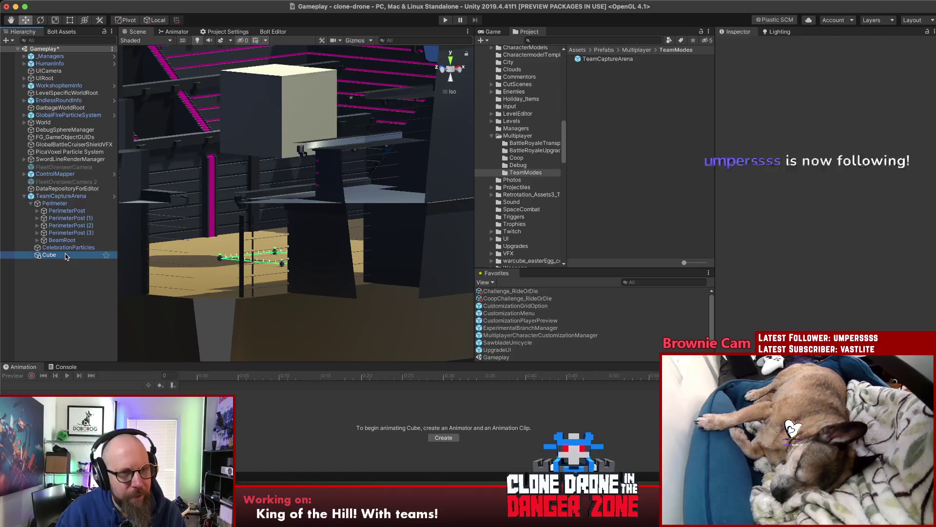
pyautogui.click(842, 98)
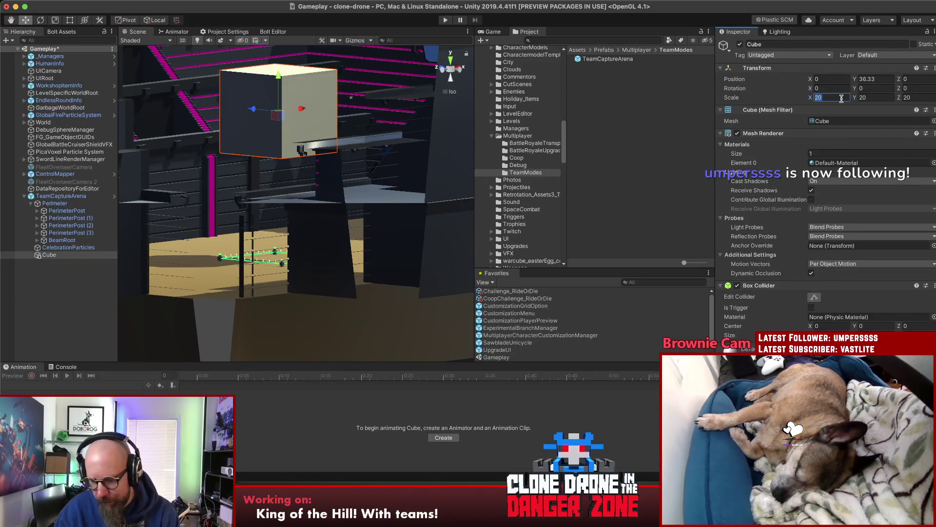
pyautogui.write('16')
pyautogui.press('Tab')
pyautogui.press('Tab')
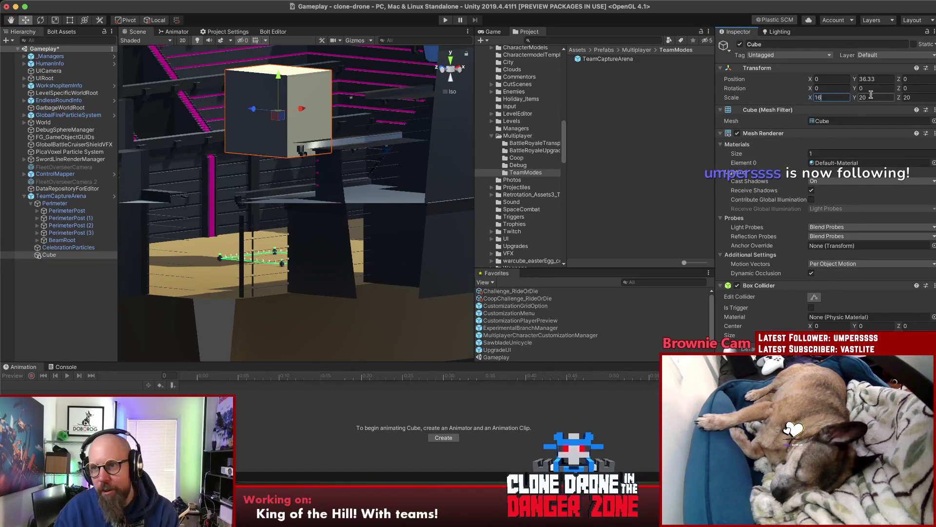
pyautogui.write('16')
pyautogui.click(876, 98)
pyautogui.write('16')
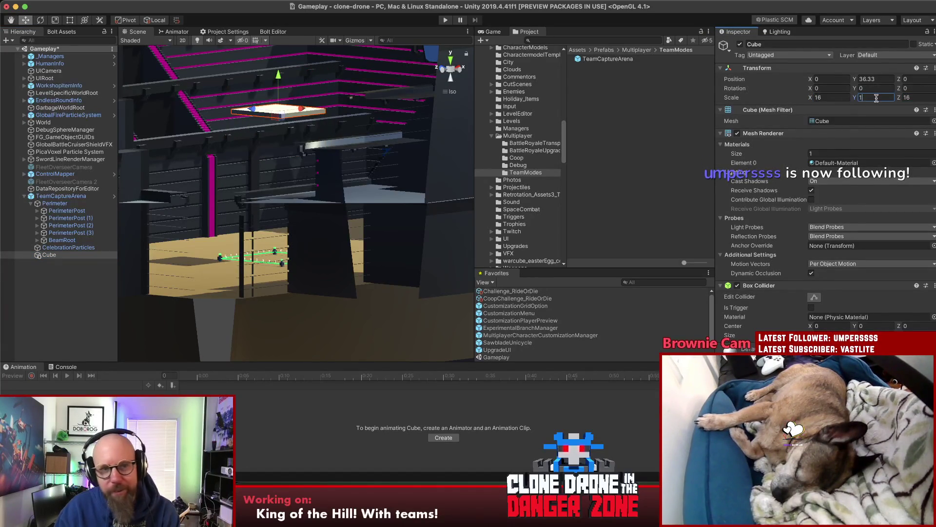
pyautogui.click(54, 276)
pyautogui.moveTo(171, 256)
pyautogui.mouseDown()
pyautogui.moveTo(263, 312)
pyautogui.moveTo(258, 291)
pyautogui.mouseUp()
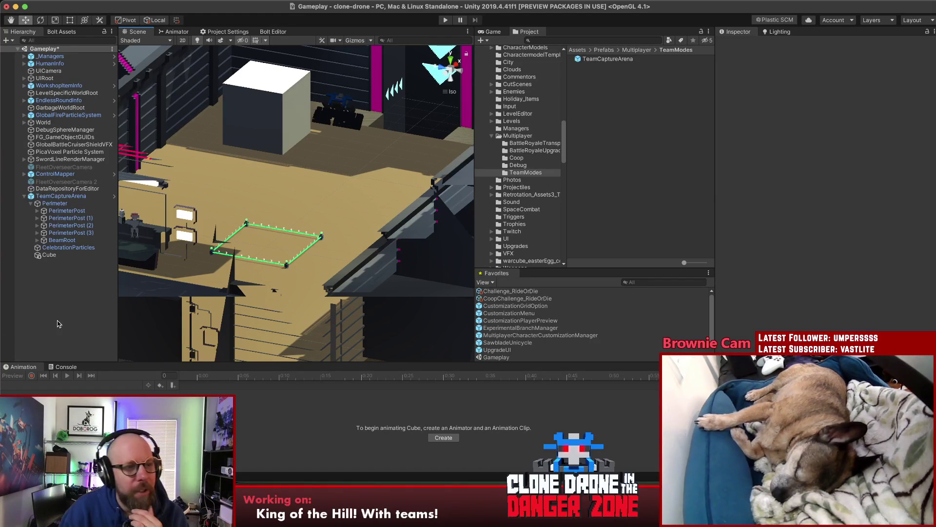
# Select TeamCaptureArena and Apply All overrides so the cube is saved to the prefab.
pyautogui.moveTo(206, 295)
pyautogui.mouseDown()
pyautogui.moveTo(359, 269)
pyautogui.moveTo(344, 285)
pyautogui.mouseUp()
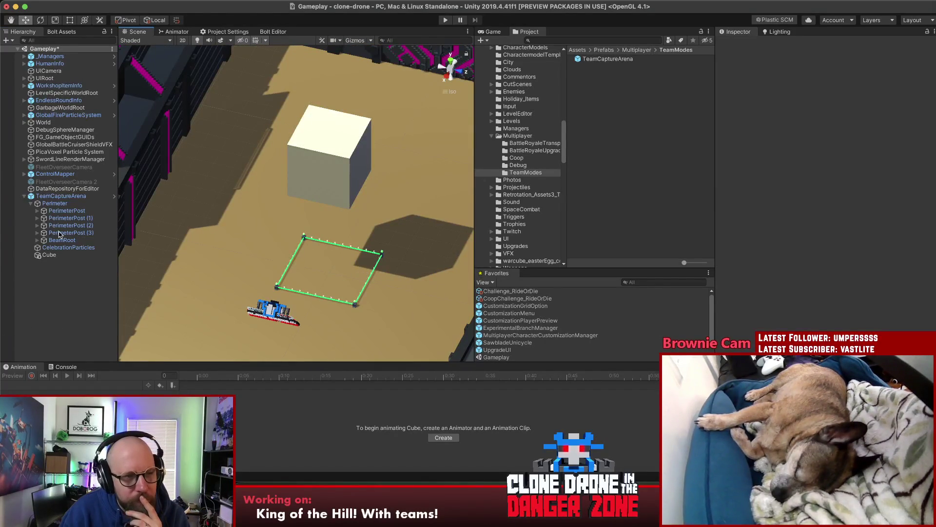
pyautogui.click(49, 255)
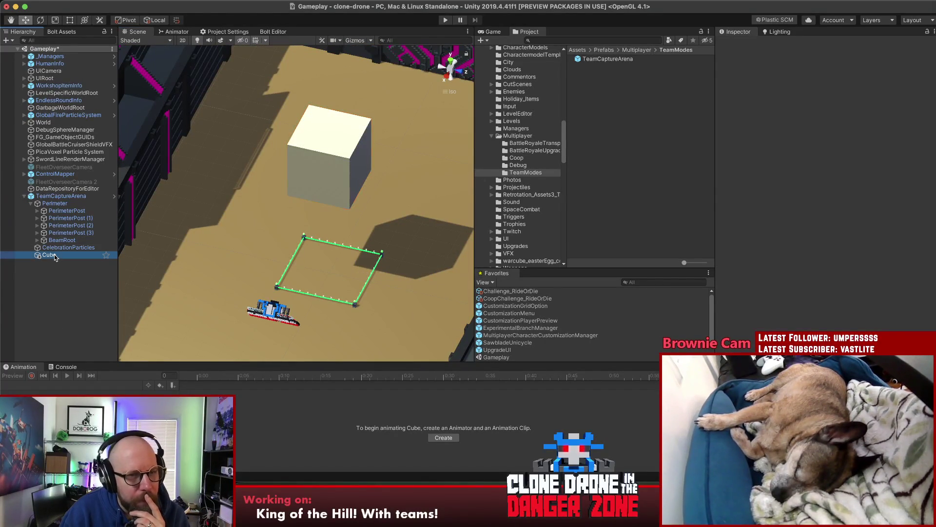
pyautogui.click(57, 196)
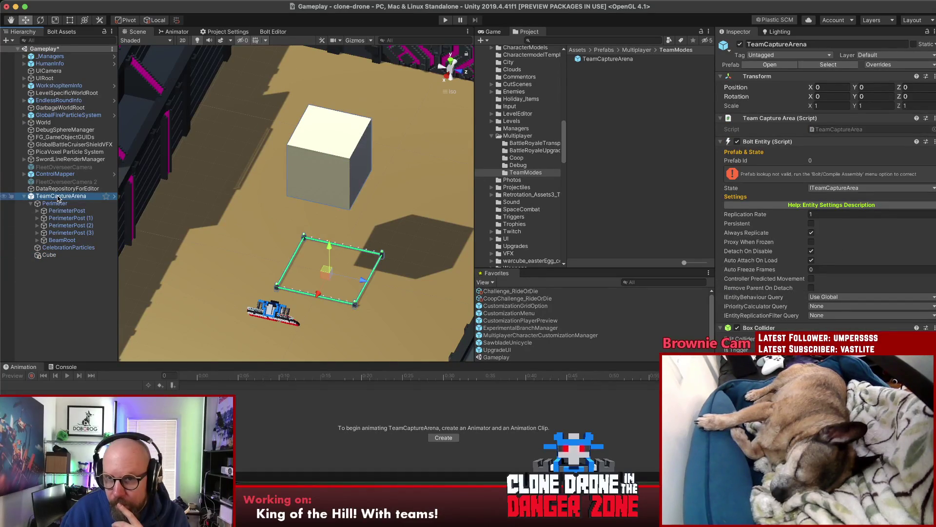
pyautogui.click(913, 65)
pyautogui.click(909, 138)
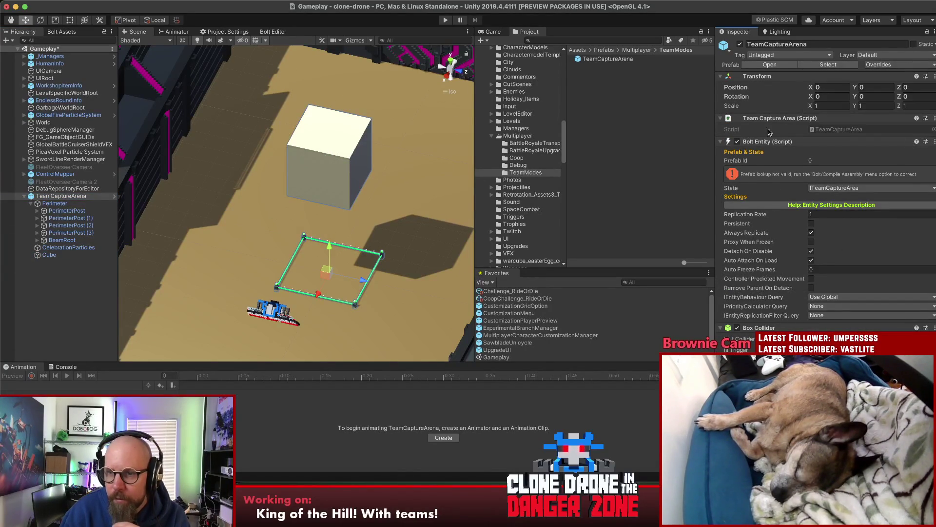
# Orbit the view to low side angles of the arena and its wall.
pyautogui.moveTo(309, 236)
pyautogui.mouseDown()
pyautogui.moveTo(302, 273)
pyautogui.moveTo(254, 222)
pyautogui.mouseUp()
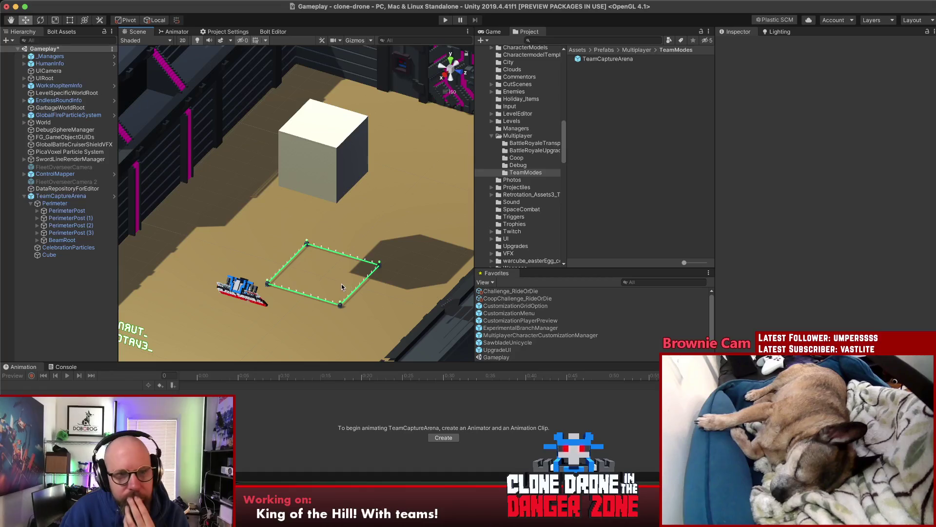
pyautogui.moveTo(233, 148)
pyautogui.mouseDown()
pyautogui.moveTo(240, 136)
pyautogui.moveTo(501, 201)
pyautogui.moveTo(276, 173)
pyautogui.moveTo(126, 184)
pyautogui.moveTo(350, 272)
pyautogui.moveTo(504, 260)
pyautogui.moveTo(252, 254)
pyautogui.mouseUp()
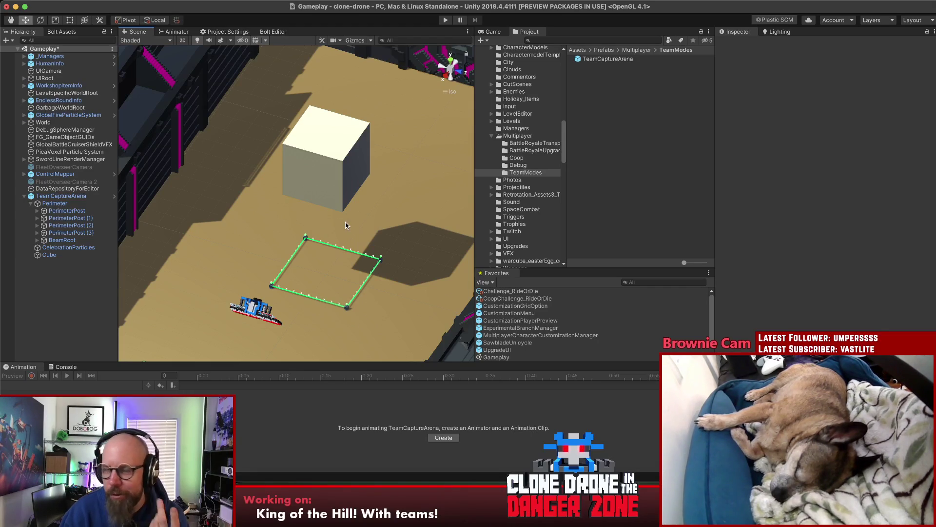
pyautogui.moveTo(363, 224)
pyautogui.mouseDown()
pyautogui.moveTo(256, 178)
pyautogui.moveTo(273, 187)
pyautogui.moveTo(268, 178)
pyautogui.moveTo(336, 142)
pyautogui.moveTo(503, 379)
pyautogui.moveTo(500, 361)
pyautogui.mouseUp()
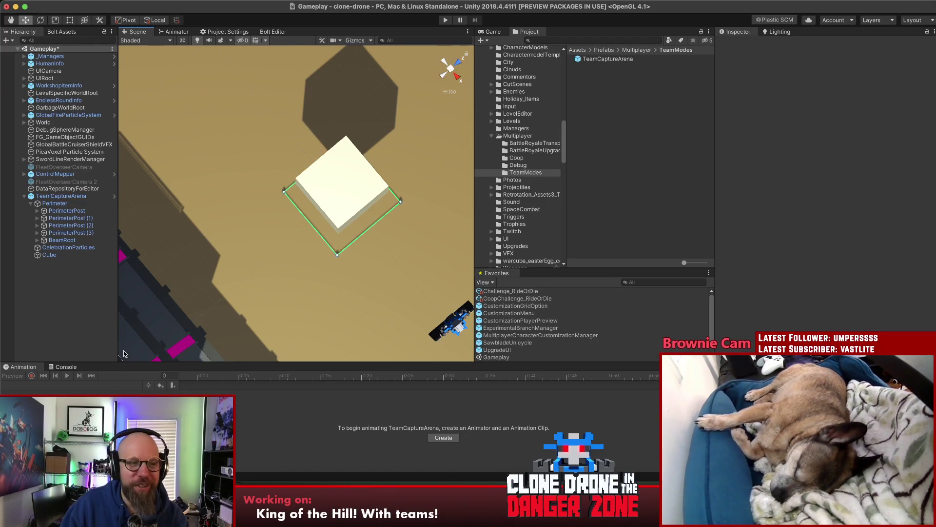
pyautogui.click(61, 291)
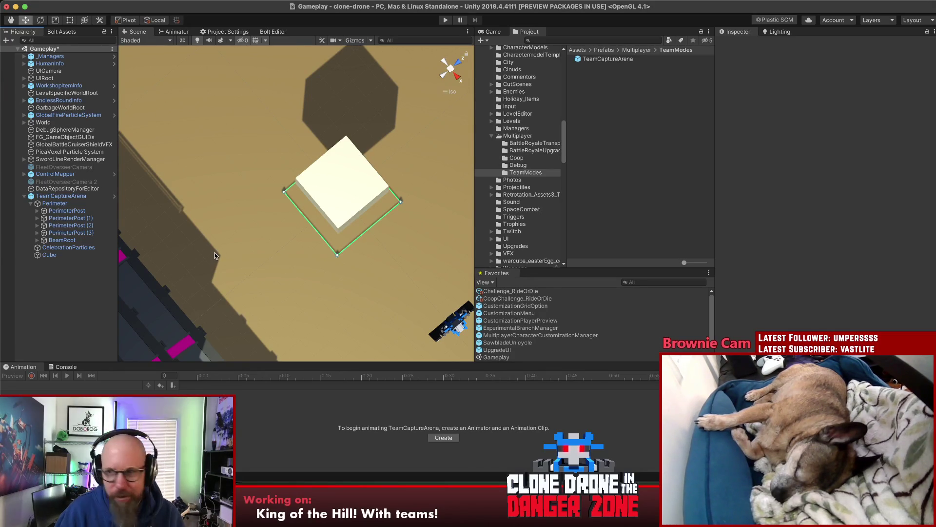
pyautogui.moveTo(216, 274)
pyautogui.keyDown('alt'); pyautogui.mouseDown()
pyautogui.moveTo(215, 138)
pyautogui.moveTo(229, 195)
pyautogui.moveTo(269, 258)
pyautogui.moveTo(274, 289)
pyautogui.moveTo(270, 280)
pyautogui.mouseUp(); pyautogui.keyUp('alt')
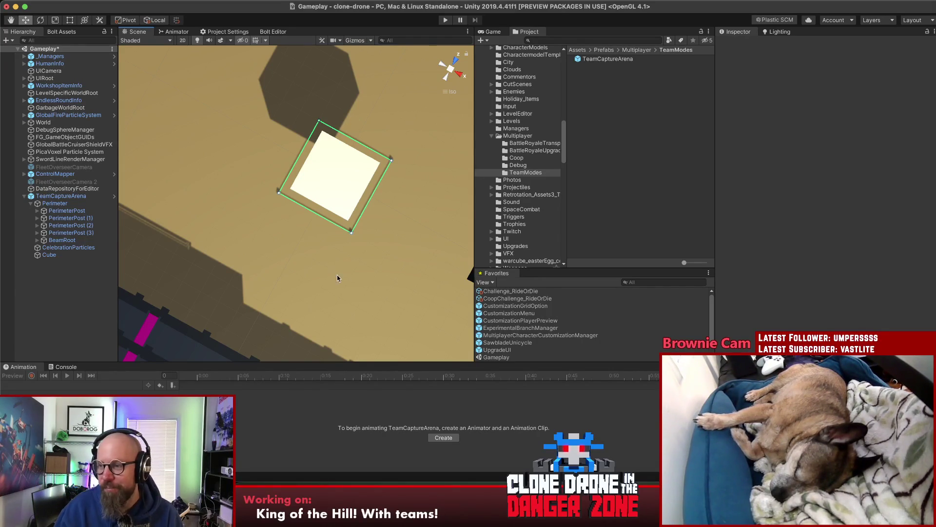
pyautogui.moveTo(202, 252)
pyautogui.mouseDown()
pyautogui.moveTo(209, 161)
pyautogui.moveTo(22, 87)
pyautogui.moveTo(183, 113)
pyautogui.moveTo(217, 291)
pyautogui.moveTo(226, 194)
pyautogui.moveTo(248, 111)
pyautogui.moveTo(205, 55)
pyautogui.mouseUp()
pyautogui.moveTo(217, 64)
pyautogui.mouseDown()
pyautogui.moveTo(378, 109)
pyautogui.moveTo(238, 111)
pyautogui.mouseUp()
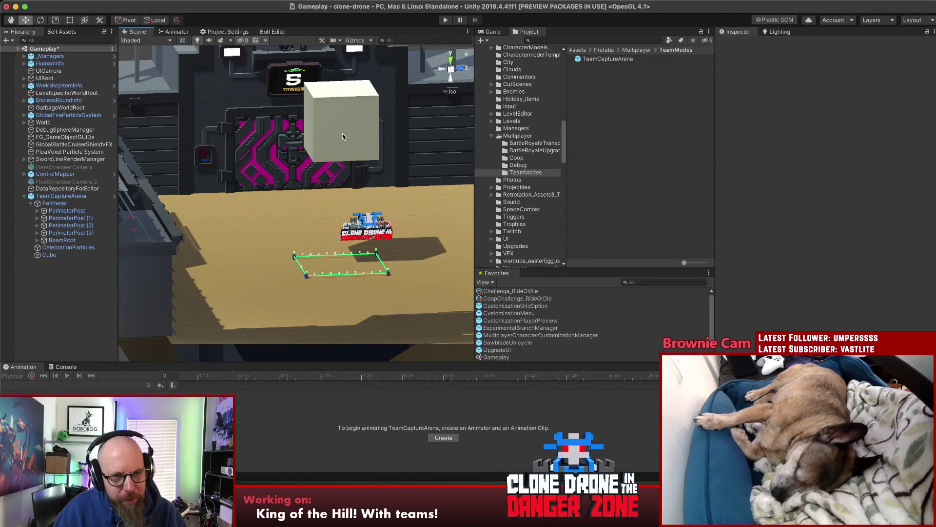
# Select TeamCaptureArena and orbit the scene view around the capture arena.
pyautogui.click(62, 196)
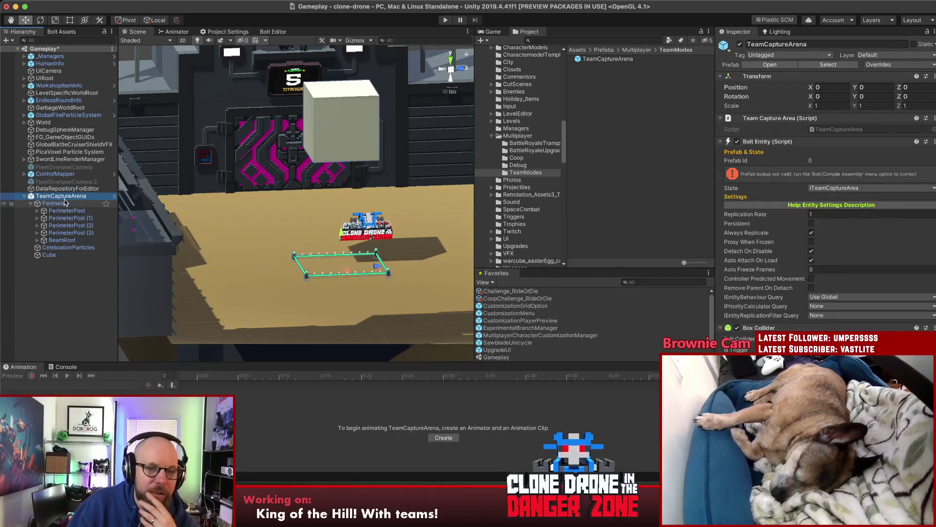
pyautogui.moveTo(428, 188); pyautogui.dragTo(435, 196)
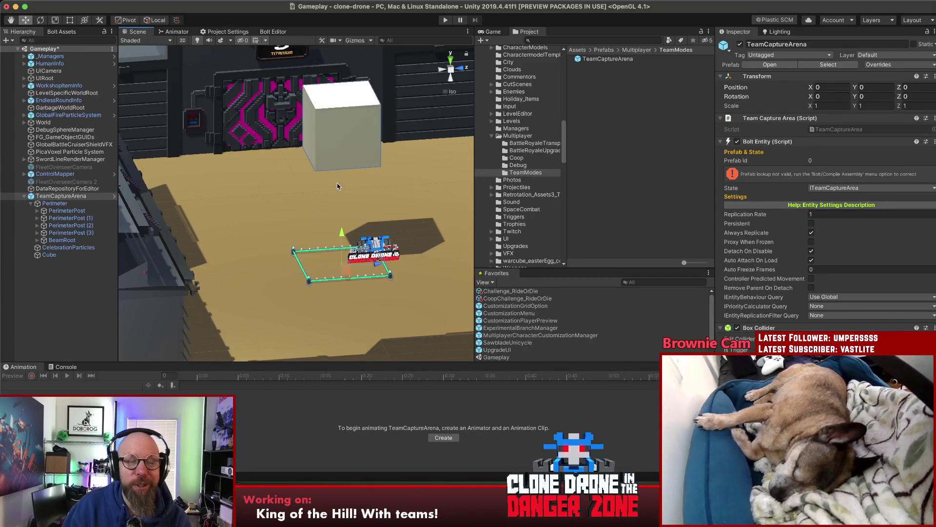
pyautogui.moveTo(327, 181)
pyautogui.mouseDown()
pyautogui.moveTo(273, 151)
pyautogui.moveTo(204, 153)
pyautogui.moveTo(239, 120)
pyautogui.moveTo(316, 114)
pyautogui.mouseUp()
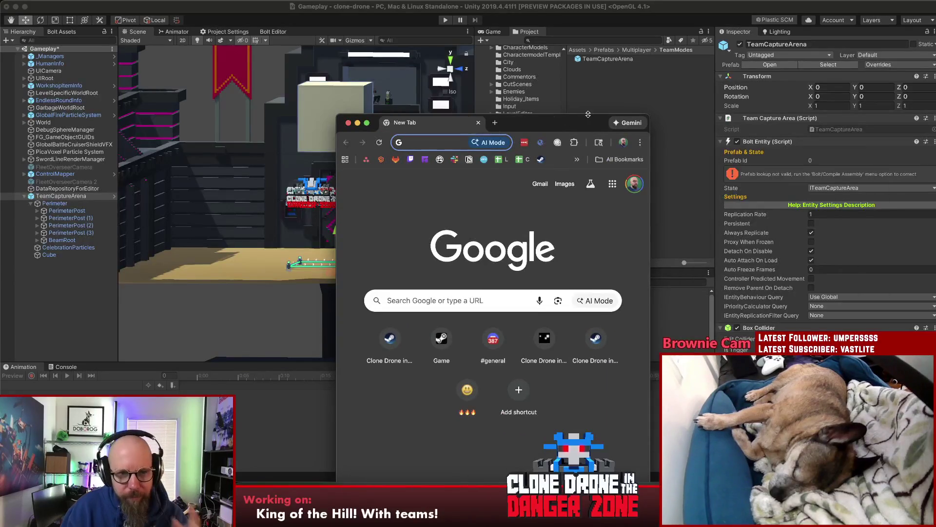
# Search Google Images for 'overwatch area capture' in a maximized window.
pyautogui.write('overwat')
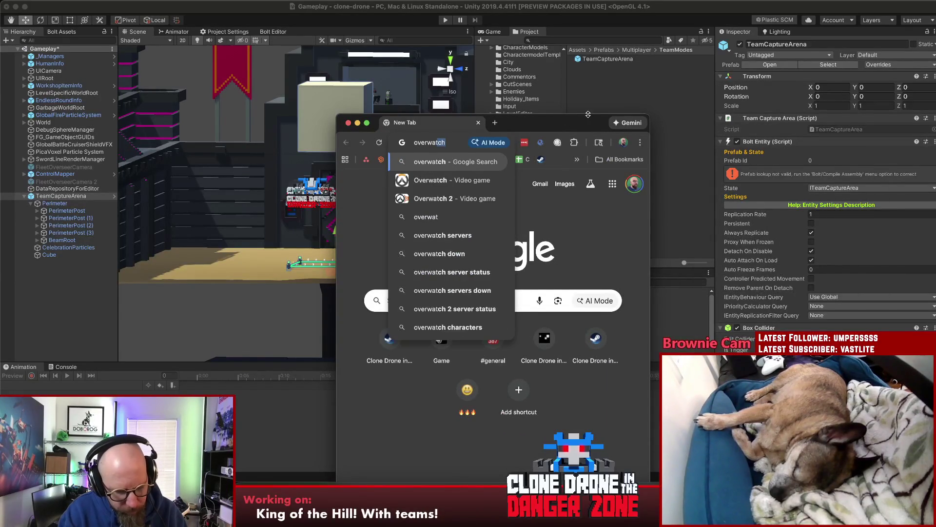
pyautogui.write('ch area capture')
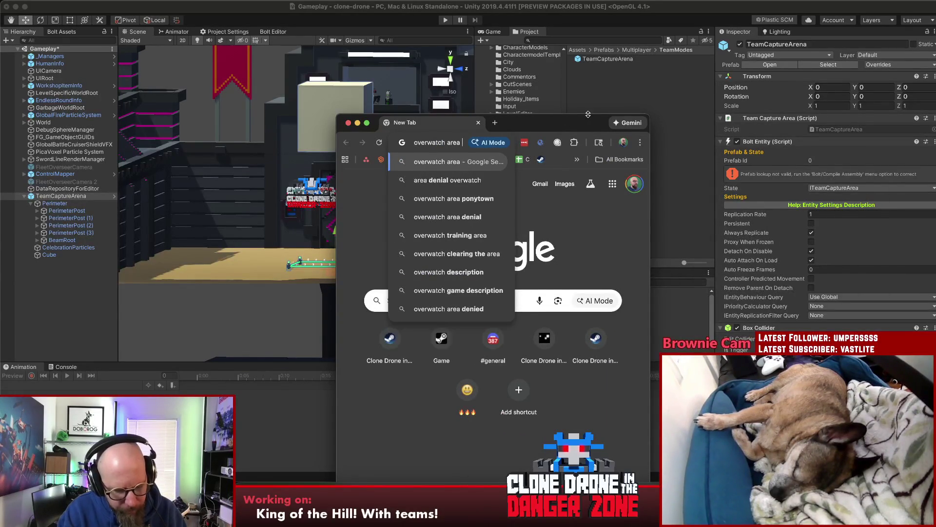
pyautogui.press('Return')
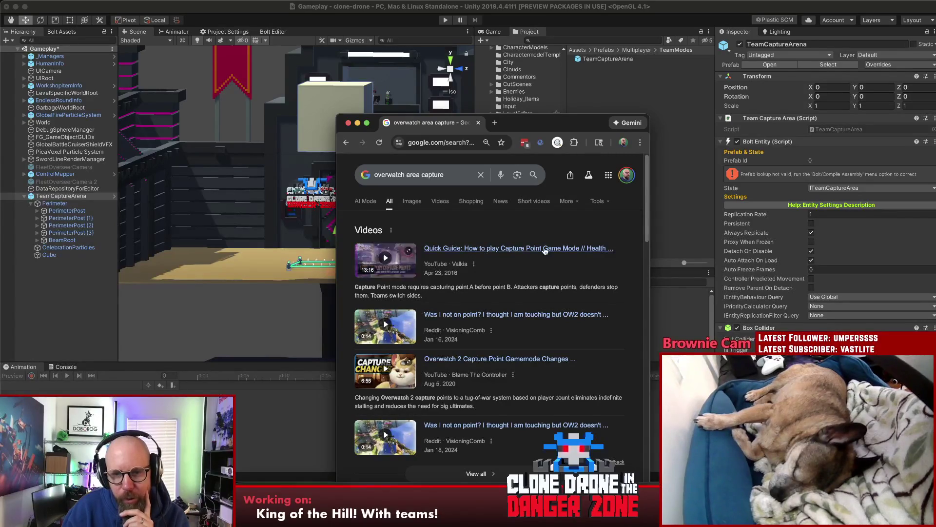
pyautogui.doubleClick(537, 120)
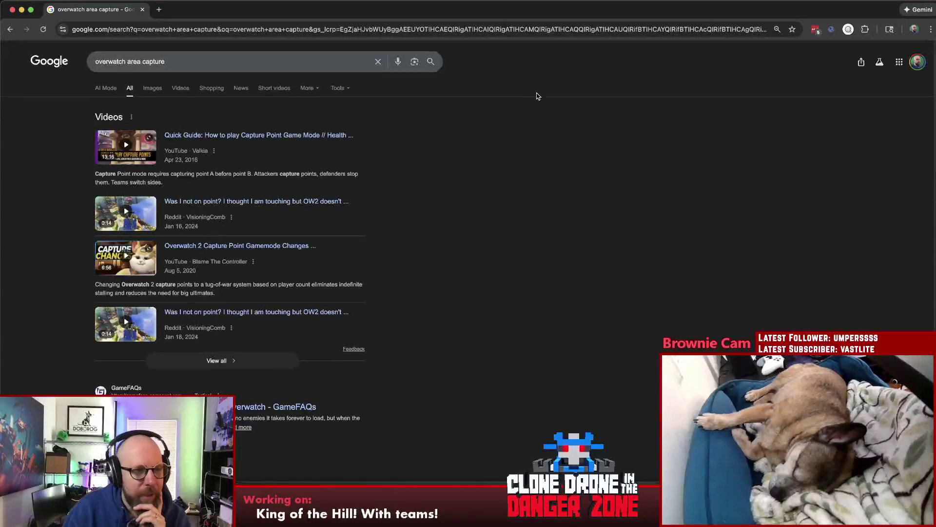
pyautogui.click(153, 88)
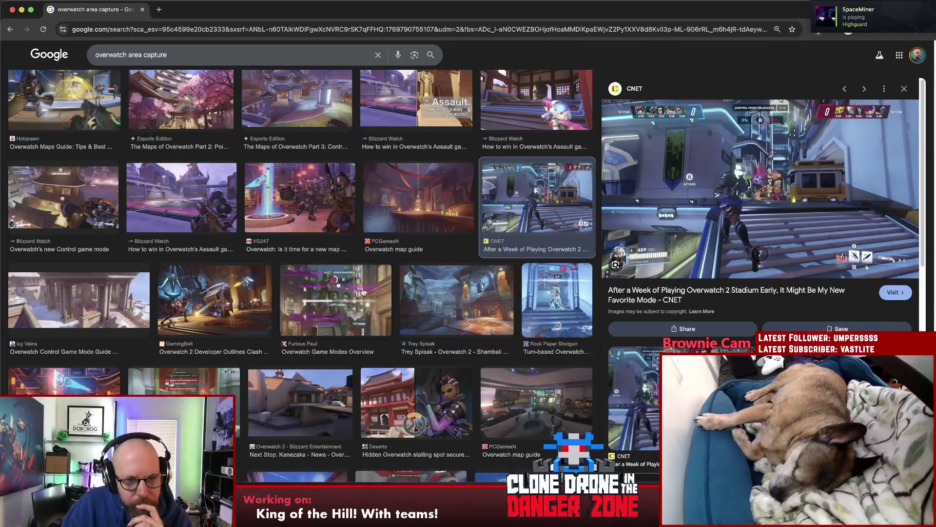
# Preview the Overwatch Game Modes Overview image, then select 'overwatch' in the query.
pyautogui.click(340, 299)
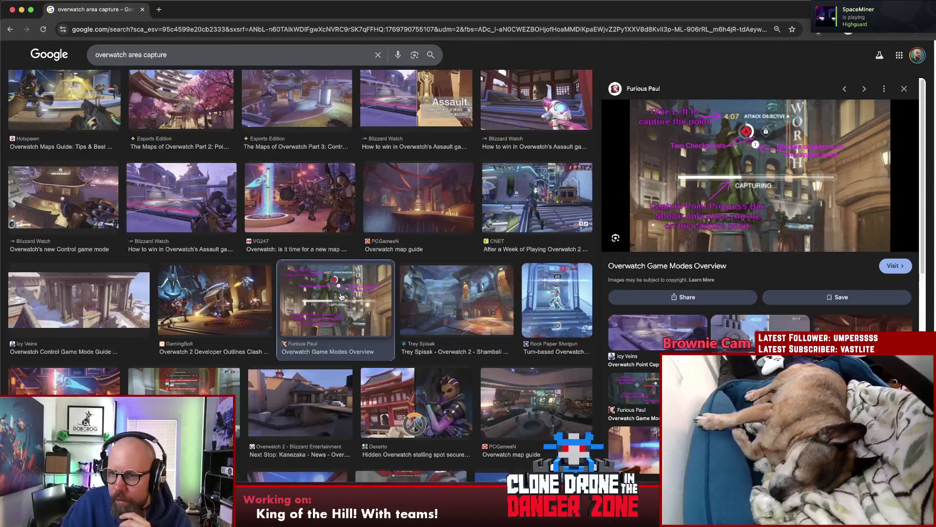
pyautogui.scroll(-2, 342, 296)
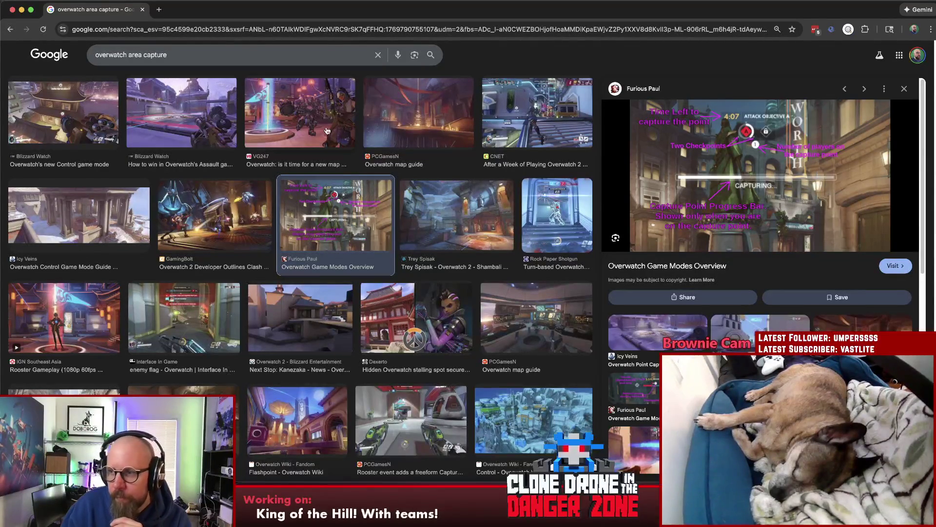
pyautogui.doubleClick(114, 55)
# Change the query to 'tf2 area capture' and preview the TF2 Wiki and x.com images.
pyautogui.write('team')
pyautogui.press('BackSpace')
pyautogui.press('BackSpace')
pyautogui.press('BackSpace')
pyautogui.write('tf2')
pyautogui.press('Return')
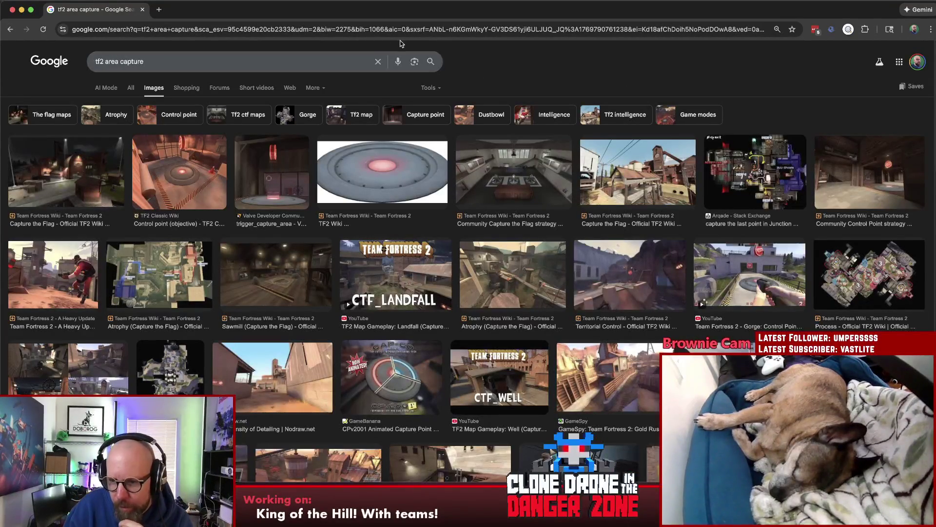
pyautogui.click(318, 463)
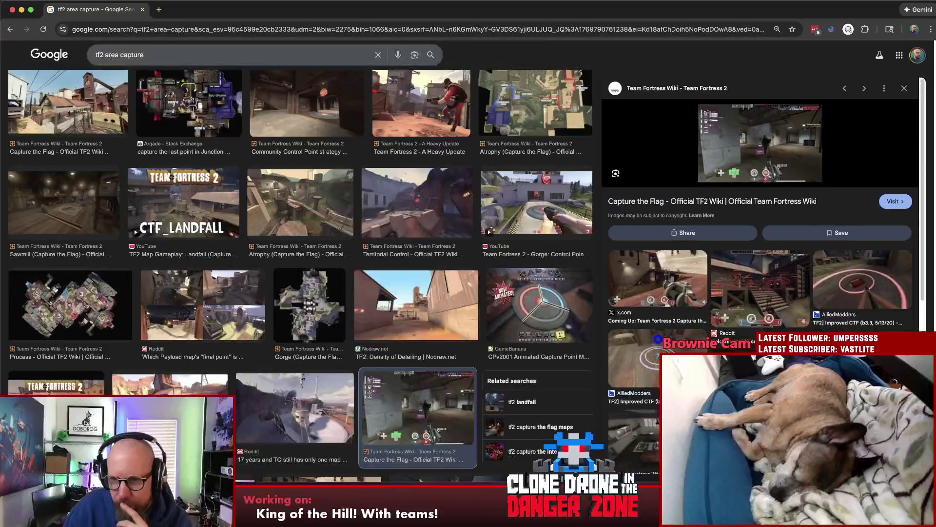
pyautogui.click(662, 291)
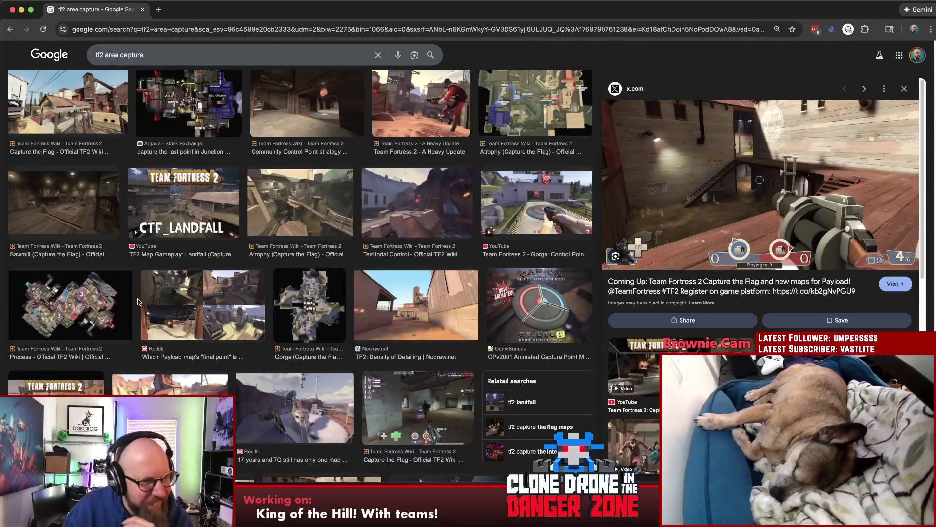
# Preview the GAMEMODD Capture the Flag image, then delete 'area' from the query.
pyautogui.scroll(-4, 349, 300)
pyautogui.scroll(-3, 512, 290)
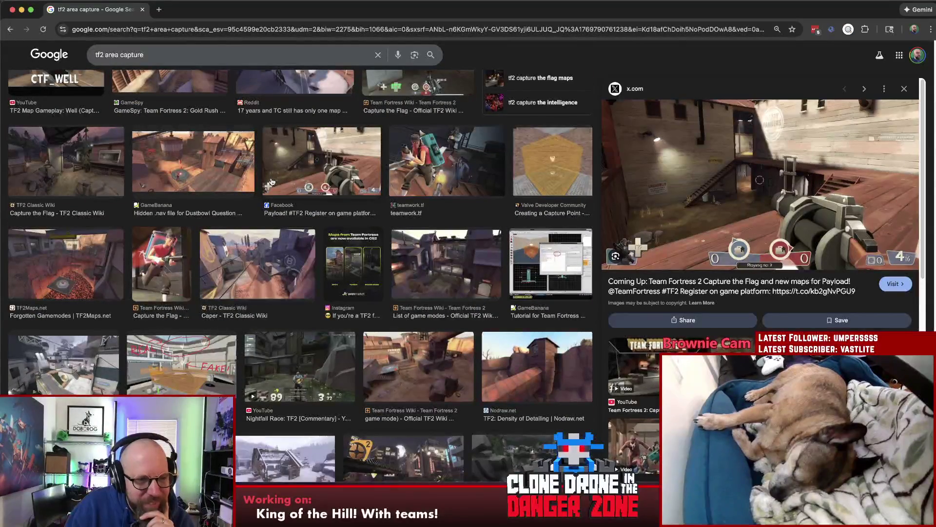
pyautogui.scroll(-5, 272, 182)
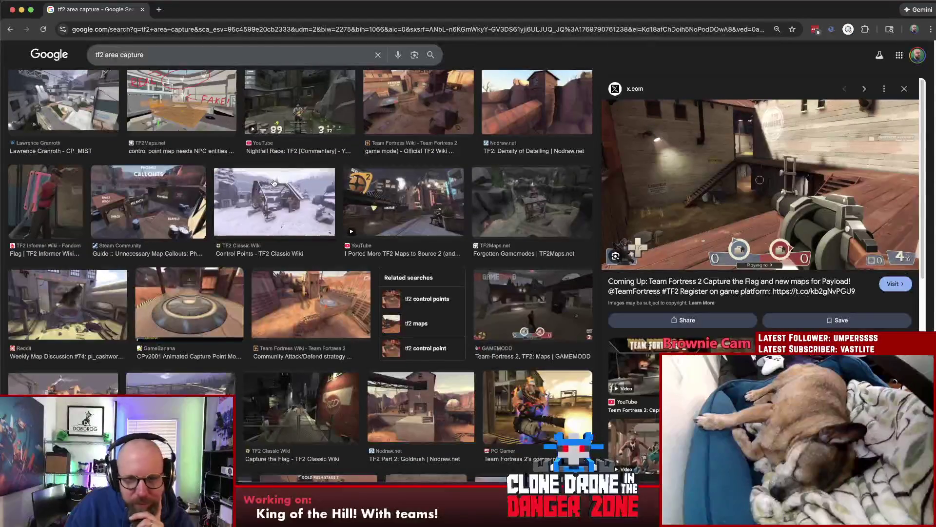
pyautogui.scroll(-4, 273, 183)
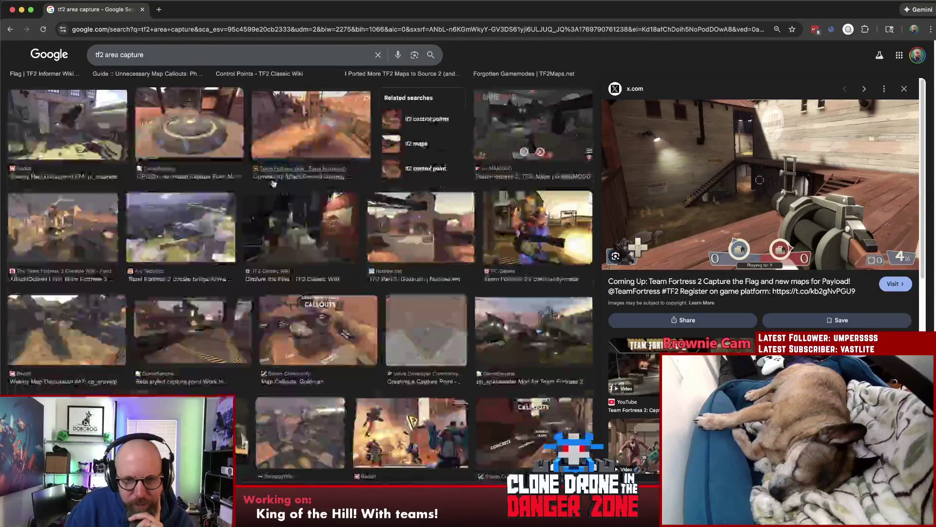
pyautogui.click(559, 138)
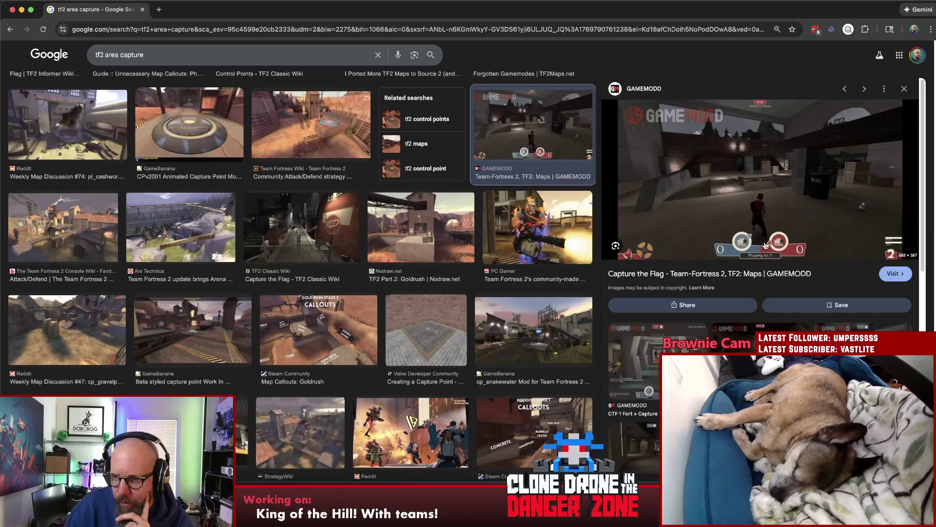
pyautogui.scroll(-5, 457, 265)
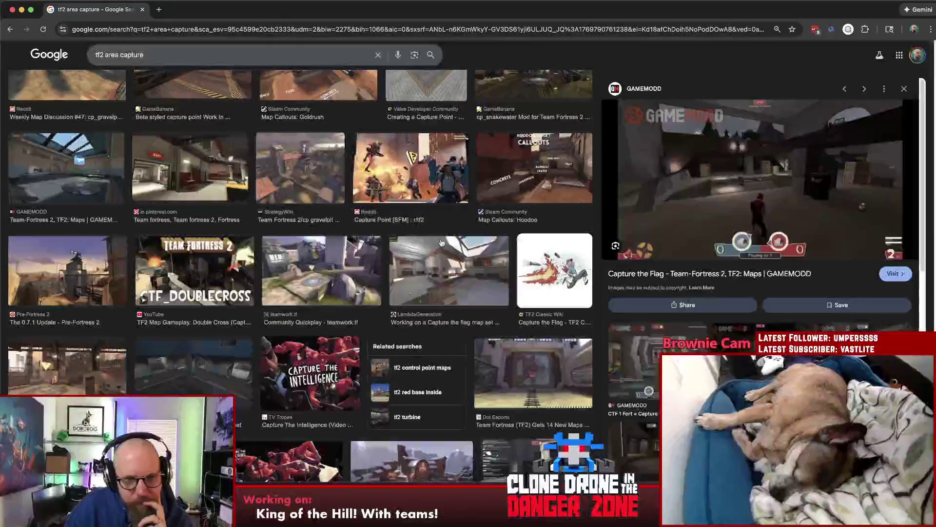
pyautogui.scroll(-3, 477, 257)
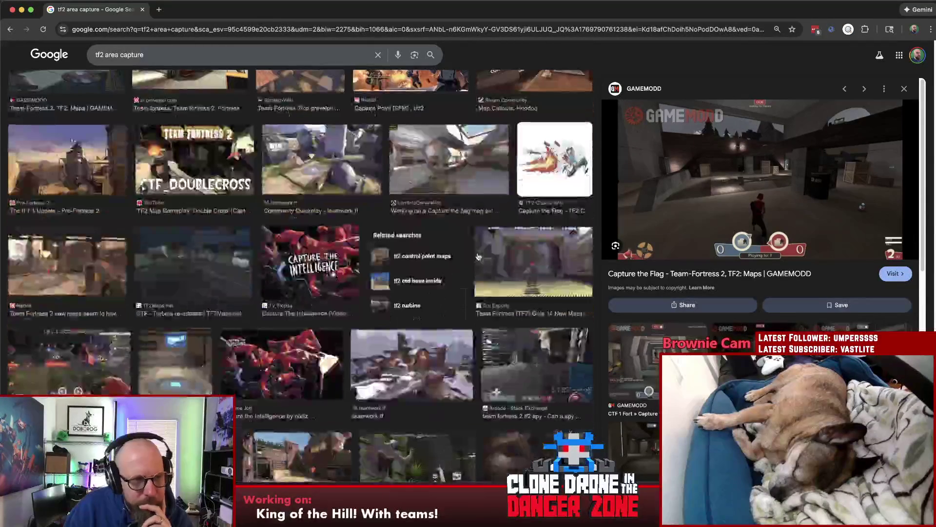
pyautogui.scroll(-5, 478, 257)
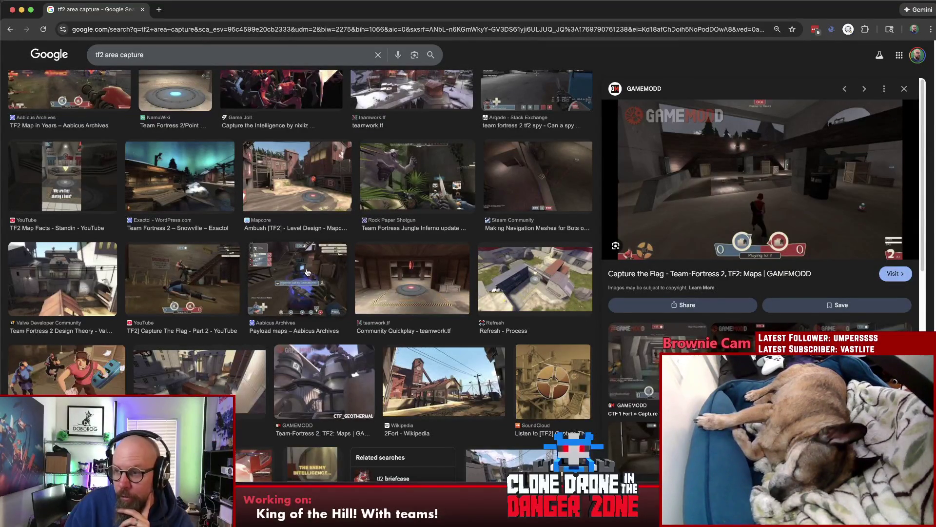
pyautogui.scroll(-4, 373, 268)
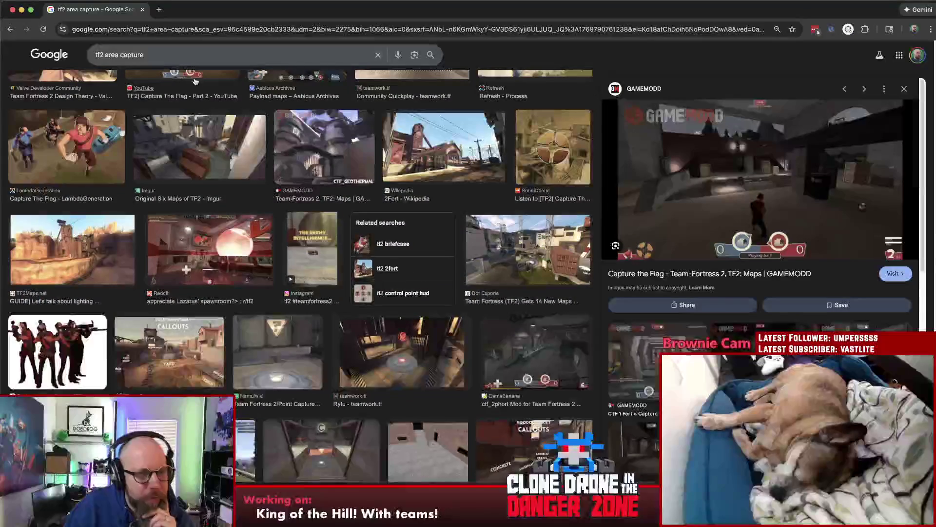
pyautogui.doubleClick(111, 54)
pyautogui.press('BackSpace')
pyautogui.press('BackSpace')
# Search 'tf2 capture point' and preview the Control Point Holograms and blue capture ring images.
pyautogui.press('End')
pyautogui.write('point')
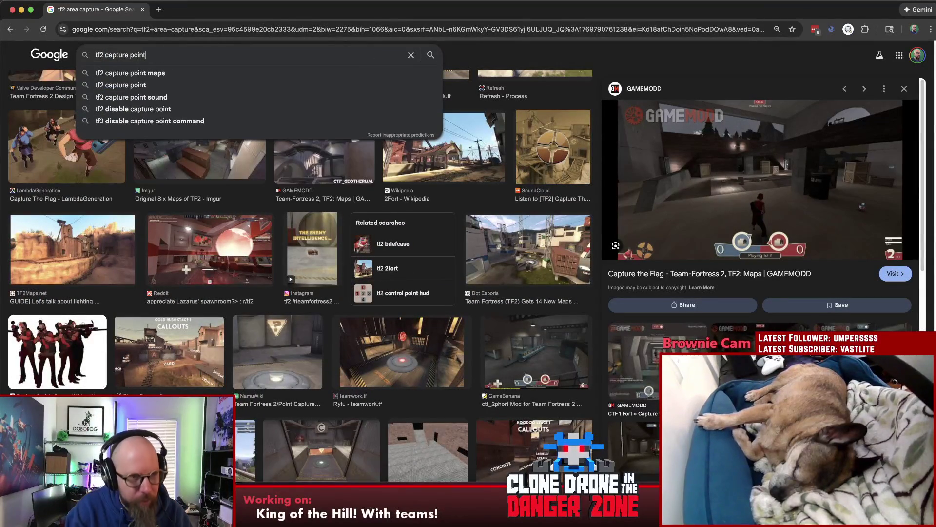
pyautogui.press('Return')
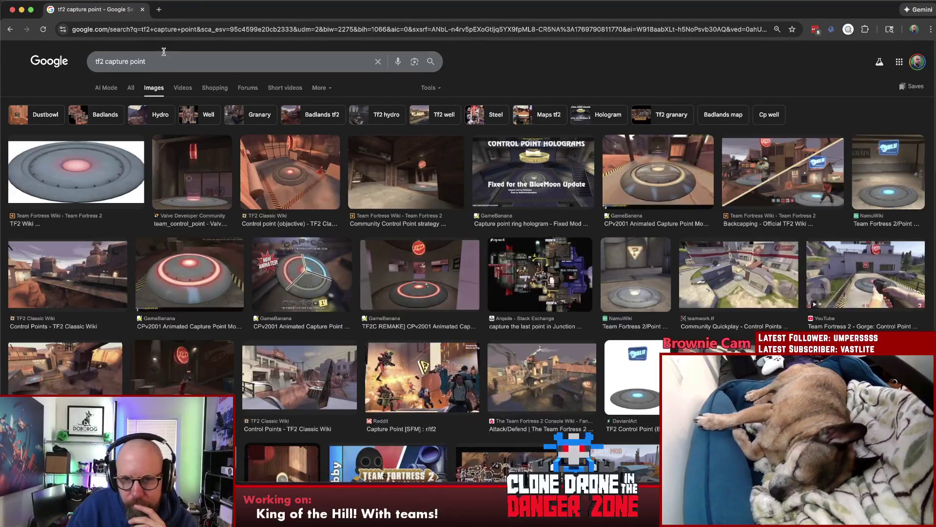
pyautogui.click(539, 163)
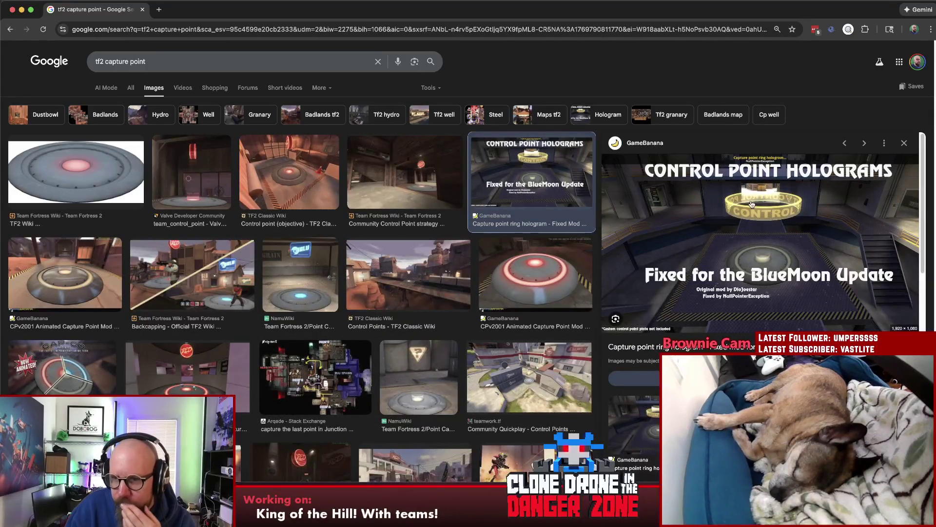
pyautogui.scroll(-1, 776, 206)
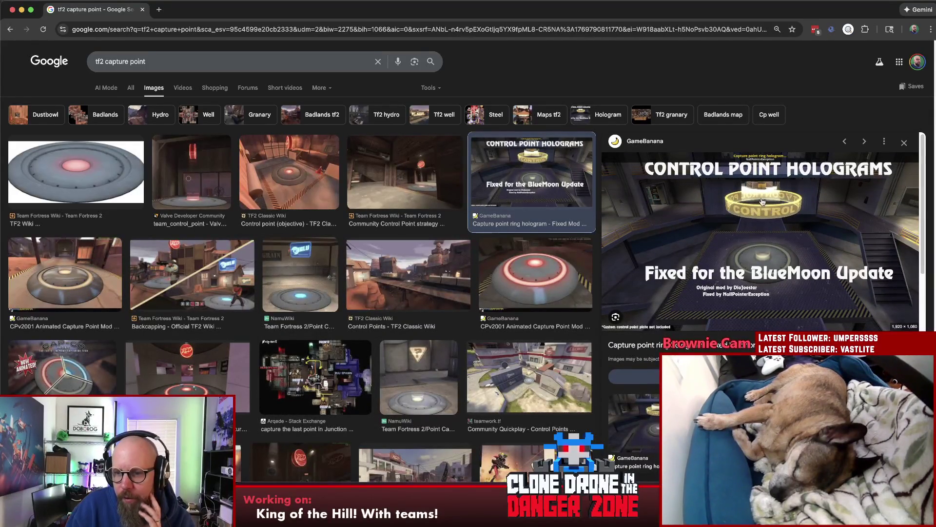
pyautogui.scroll(-5, 762, 201)
pyautogui.scroll(1, 828, 236)
pyautogui.click(860, 252)
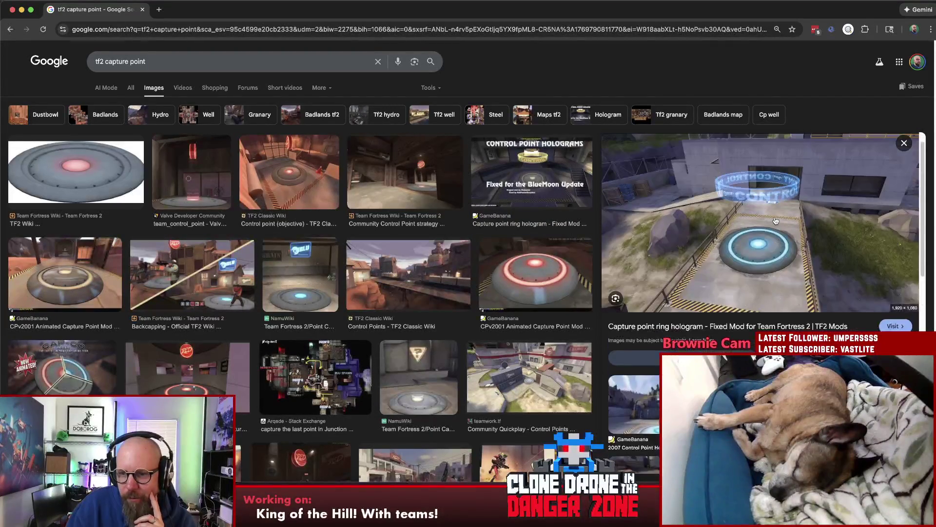
# Preview the ring hologram, NamuWiki, CAP-CO animated and RED capture point images.
pyautogui.scroll(-10, 775, 221)
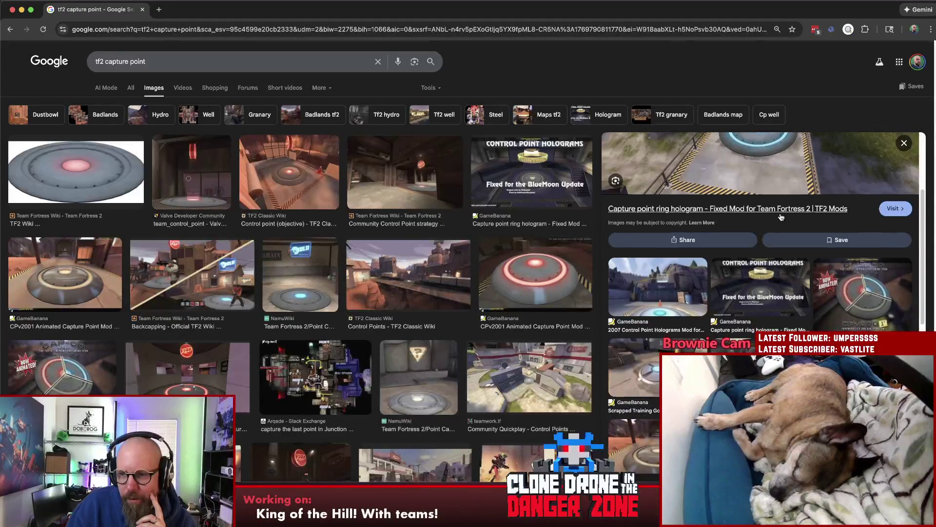
pyautogui.scroll(-2, 780, 219)
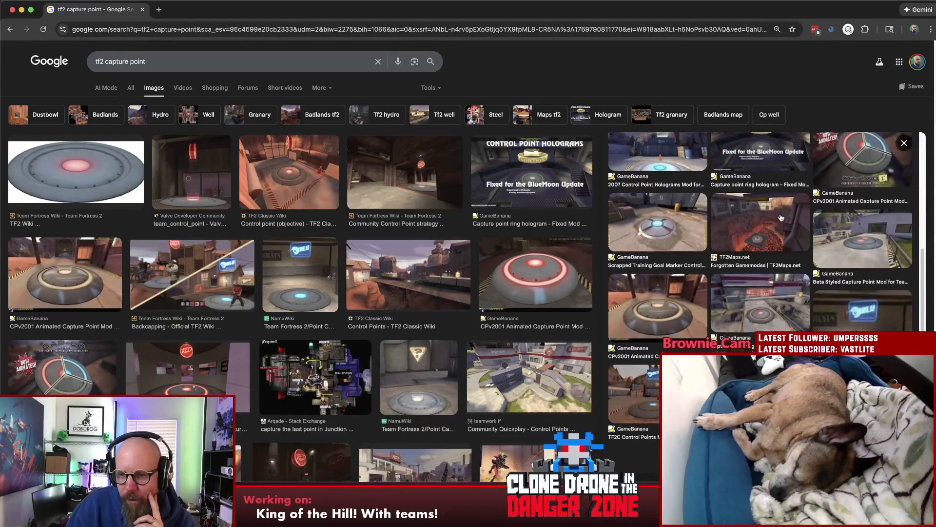
pyautogui.click(769, 263)
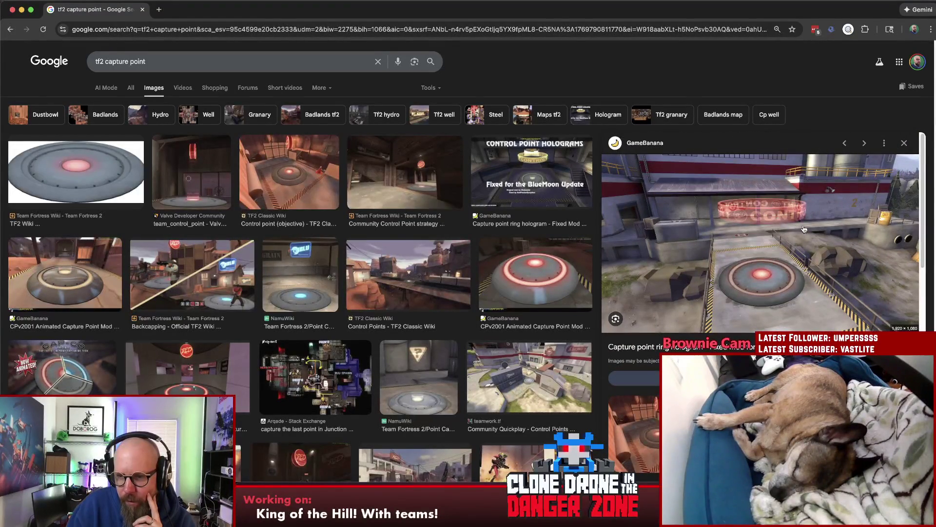
pyautogui.scroll(-5, 787, 216)
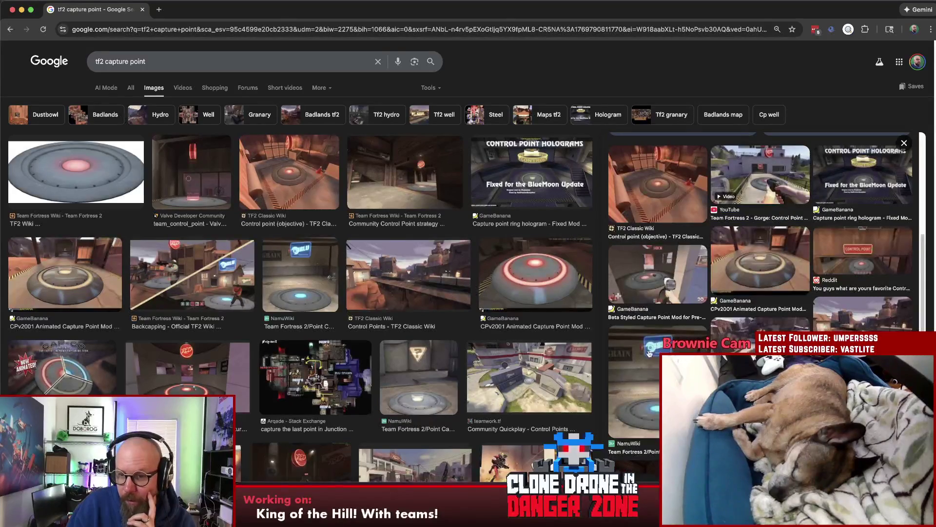
pyautogui.click(647, 363)
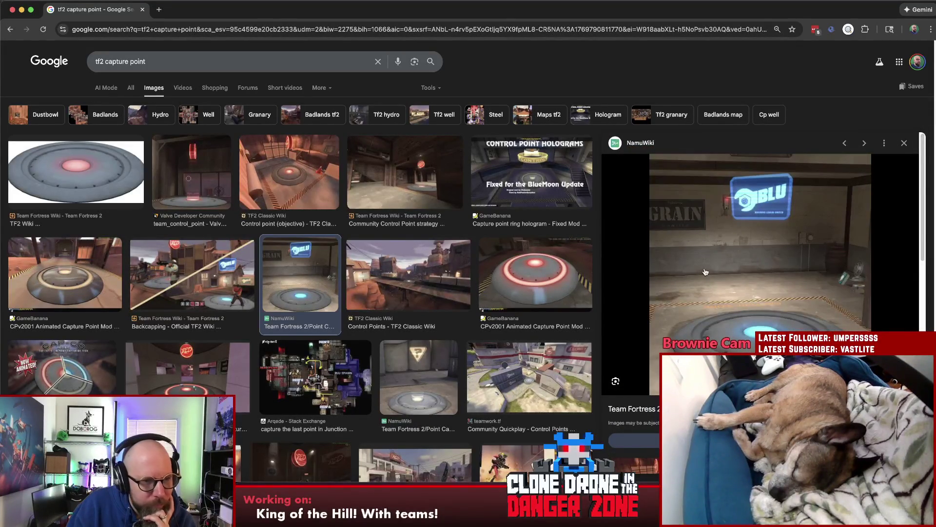
pyautogui.click(93, 380)
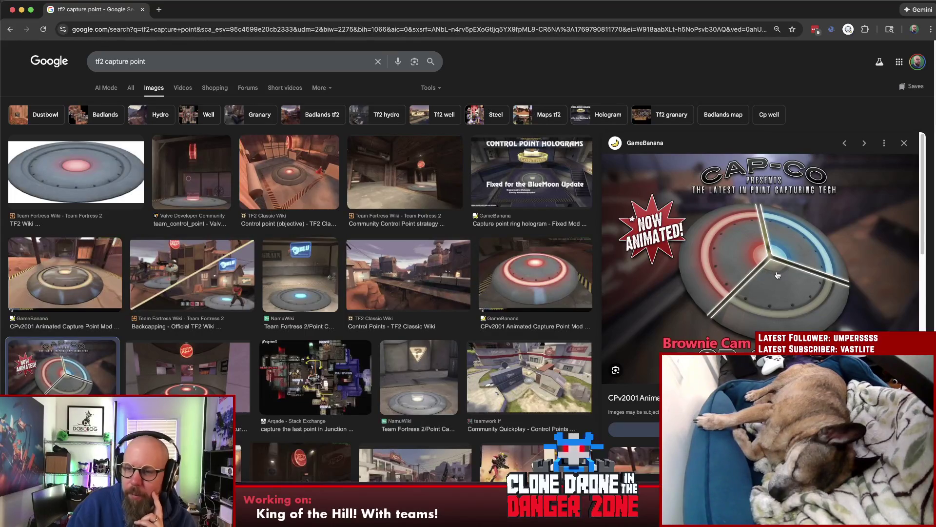
pyautogui.scroll(-2, 777, 275)
pyautogui.scroll(2, 777, 275)
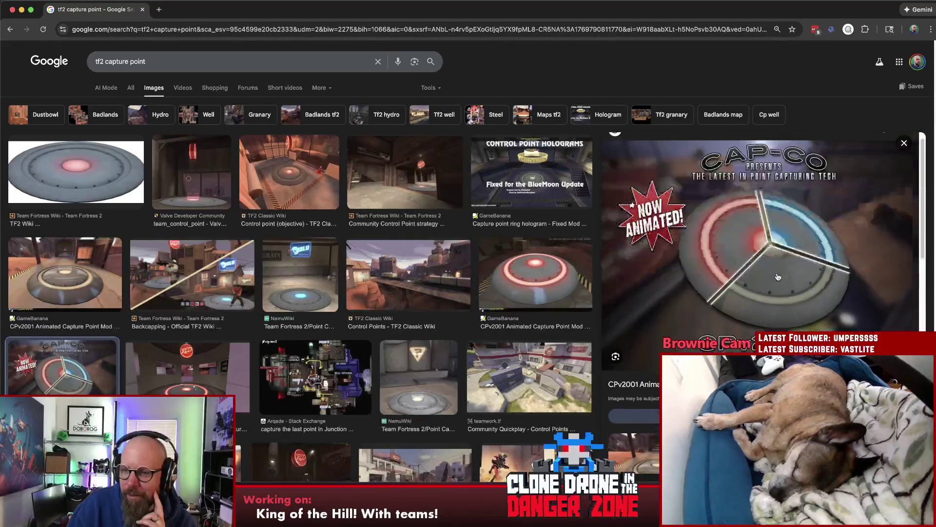
pyautogui.scroll(-4, 778, 277)
pyautogui.scroll(-5, 751, 317)
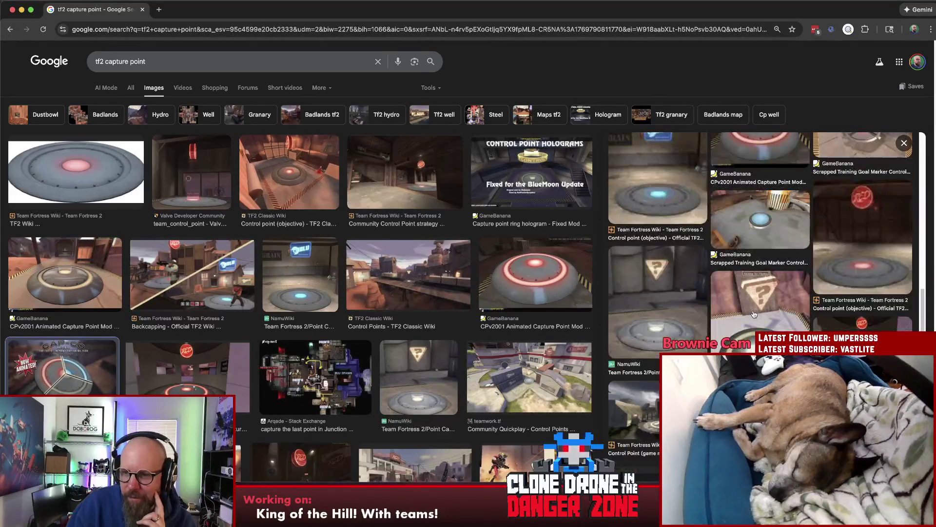
pyautogui.press('Right')
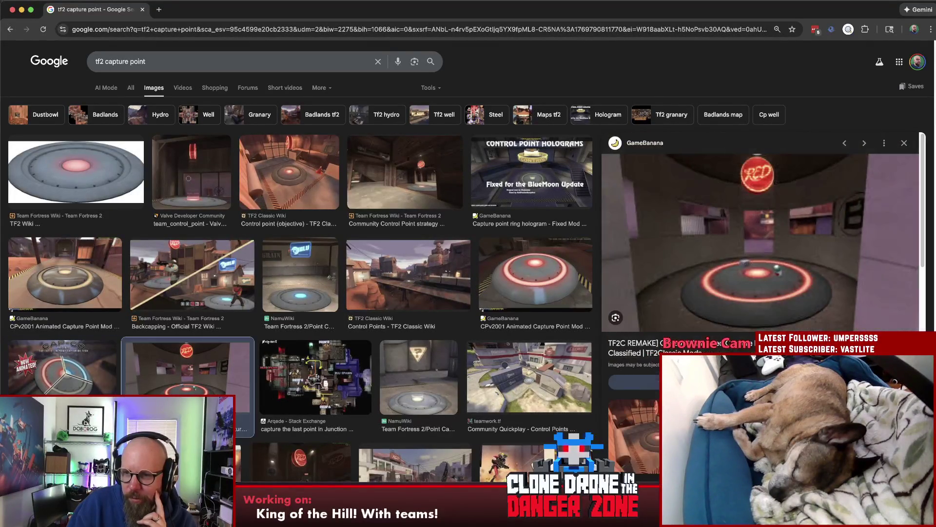
# Preview the Valve, teamwork.tf, Granary and MLP mod images, ending on Pre-Fortress 2's model.
pyautogui.scroll(-5, 739, 271)
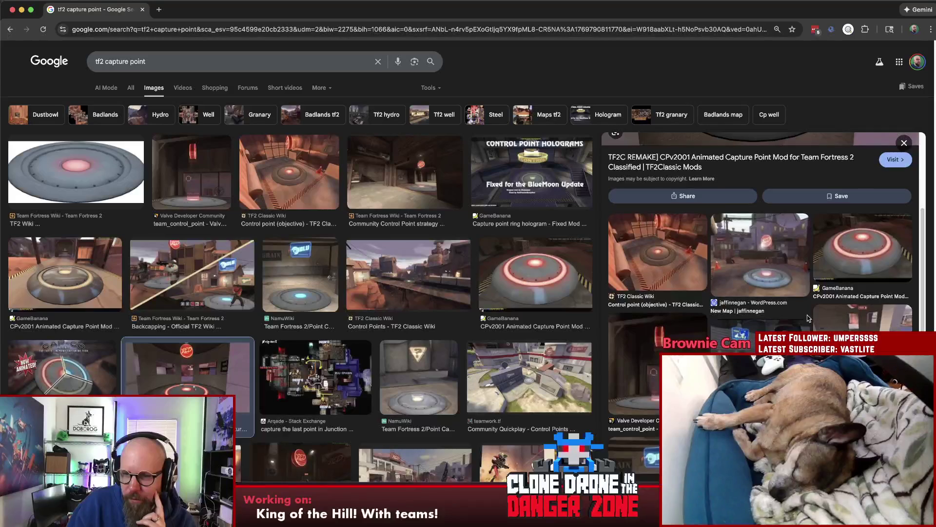
pyautogui.click(655, 229)
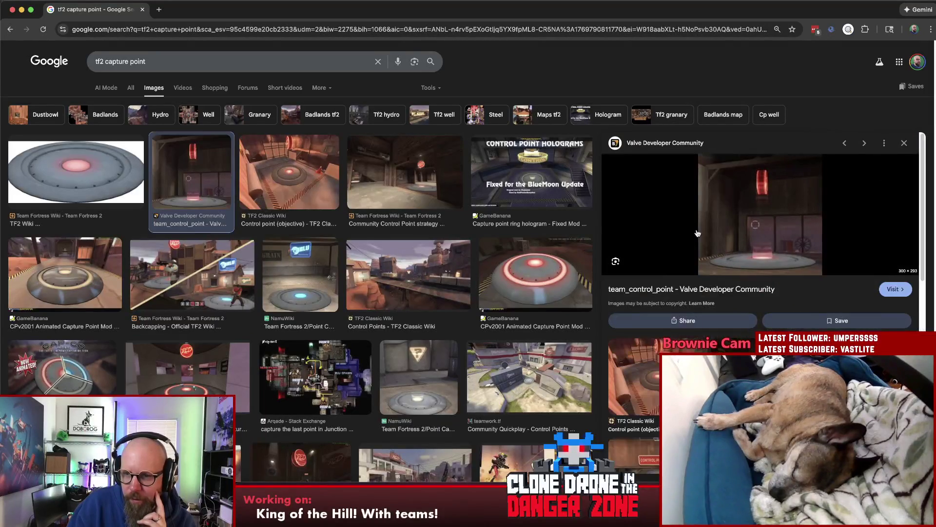
pyautogui.scroll(-1, 388, 262)
pyautogui.scroll(-2, 389, 262)
pyautogui.click(527, 202)
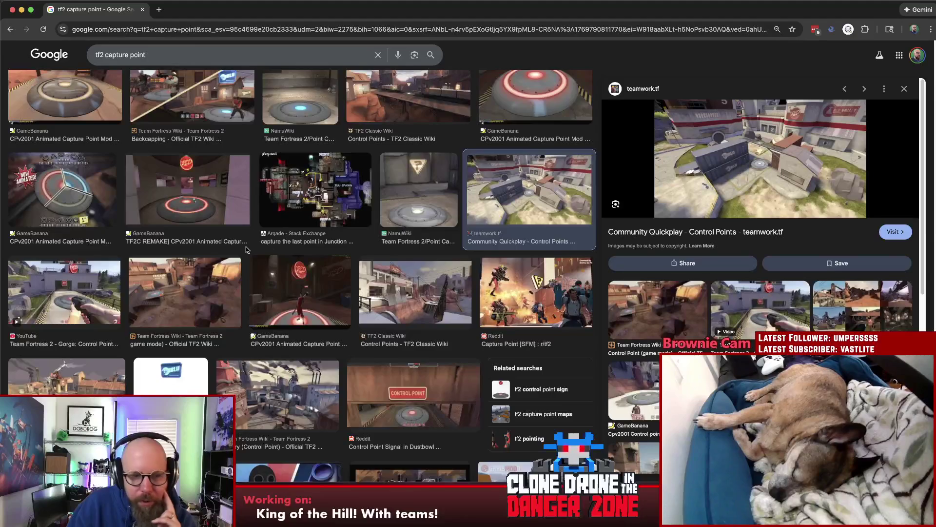
pyautogui.scroll(-6, 246, 250)
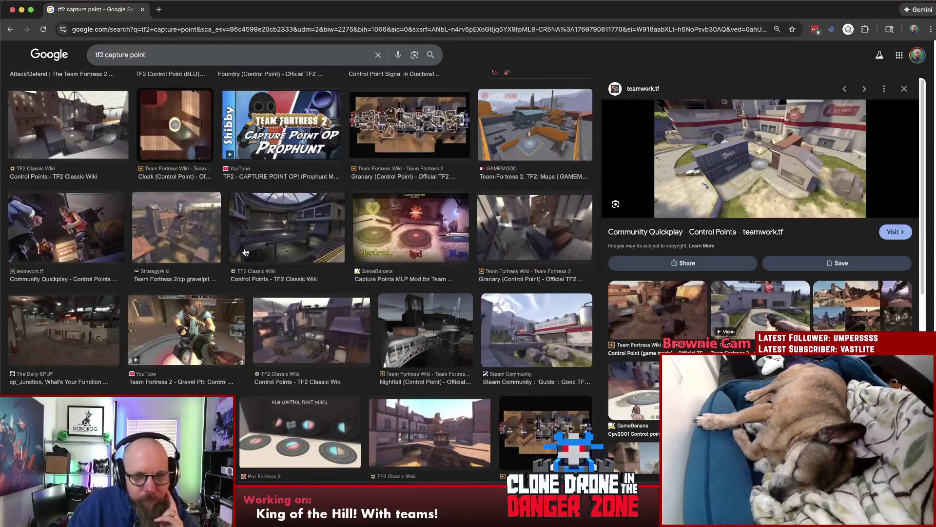
pyautogui.click(483, 222)
pyautogui.click(410, 229)
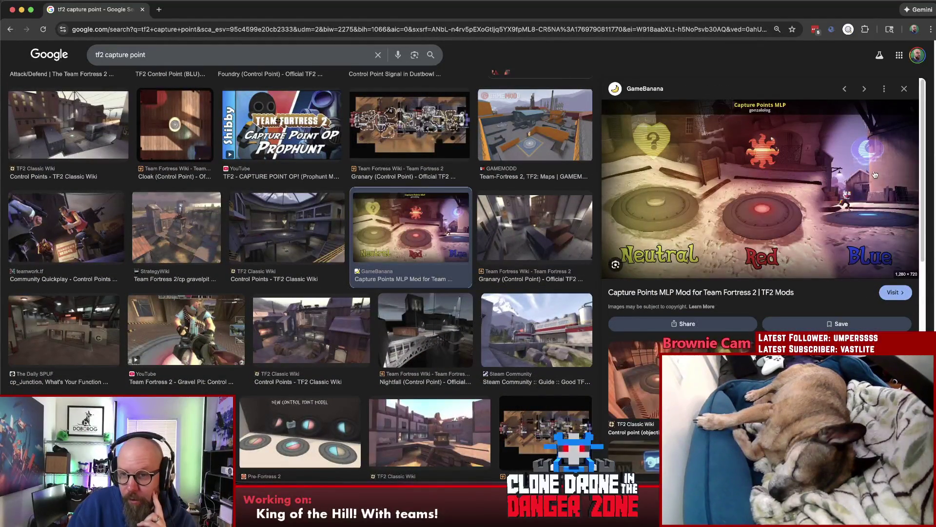
pyautogui.scroll(-3, 263, 238)
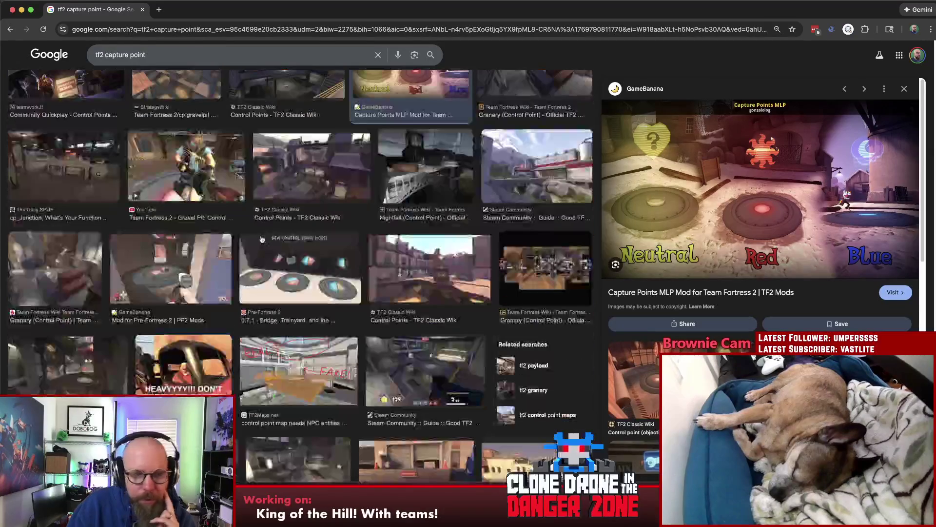
pyautogui.click(296, 276)
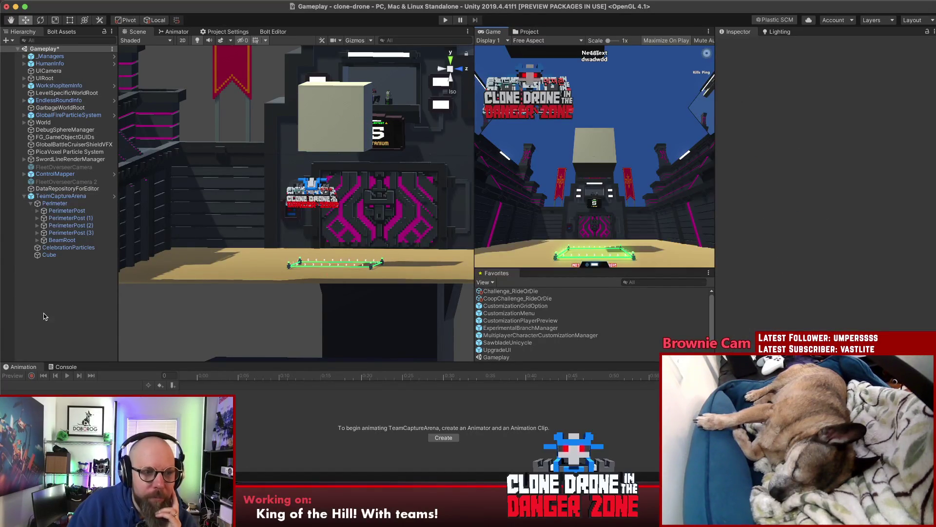
# Select TeamCaptureArena in the Hierarchy, then switch to Chrome's New Tab window.
pyautogui.click(61, 196)
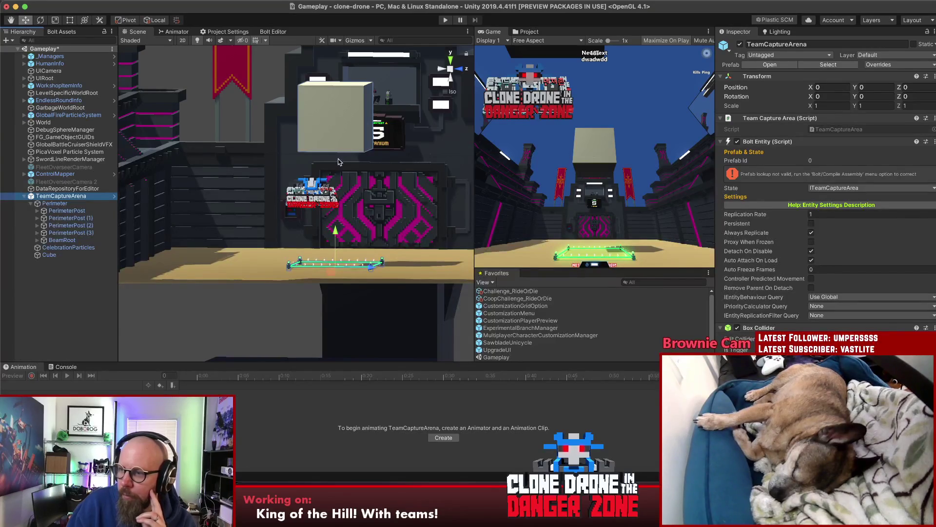
pyautogui.click(450, 495)
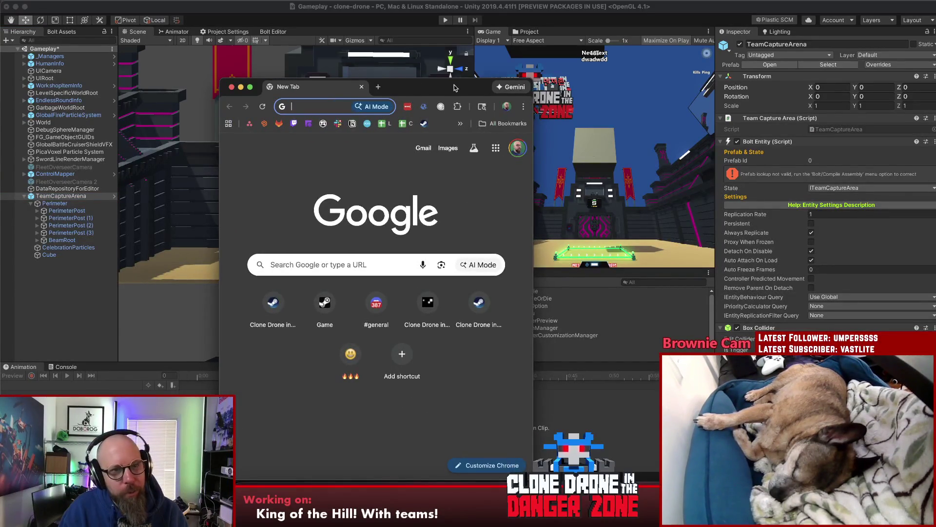
# Search Google Images for 'marvel rivals capture point' in a maximized window.
pyautogui.doubleClick(454, 87)
pyautogui.write('marverl rivals capture')
pyautogui.press('Down')
pyautogui.press('Down')
pyautogui.click(502, 101)
pyautogui.click(153, 88)
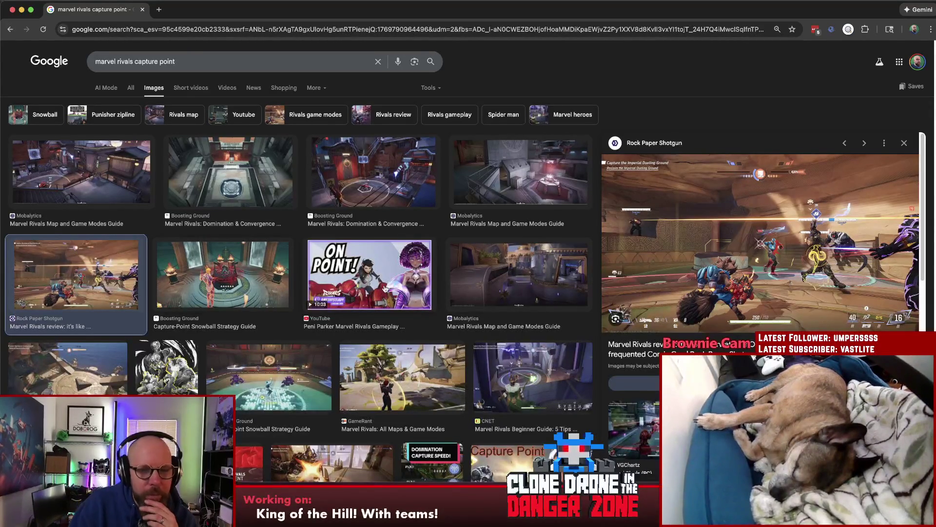
# Preview the BLAST.tv, IGN, Boosting Ground, Marvel Rivals Maps and Insider Gaming images.
pyautogui.scroll(-3, 479, 267)
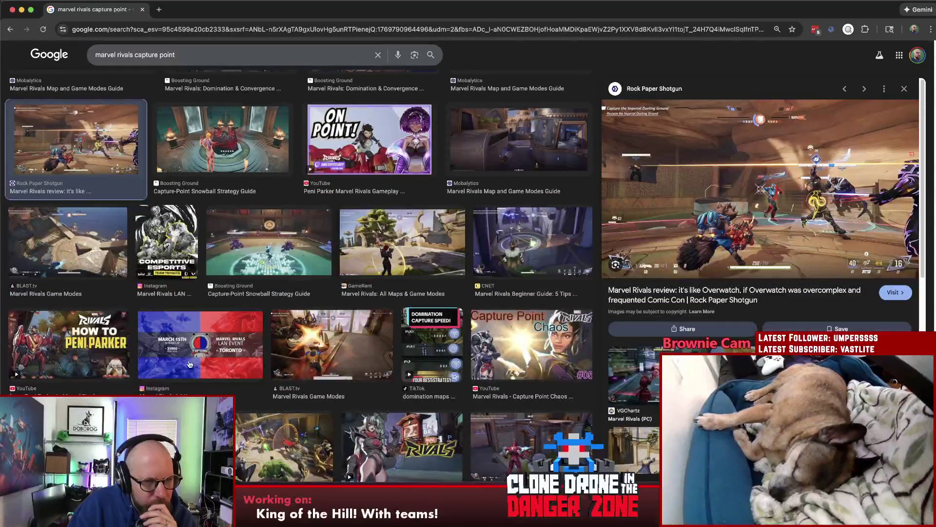
pyautogui.scroll(-3, 246, 368)
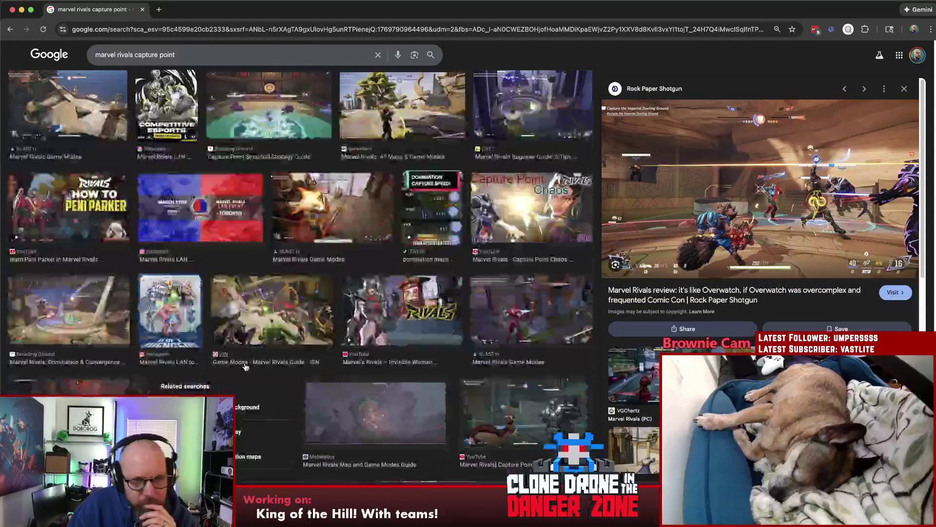
pyautogui.click(360, 216)
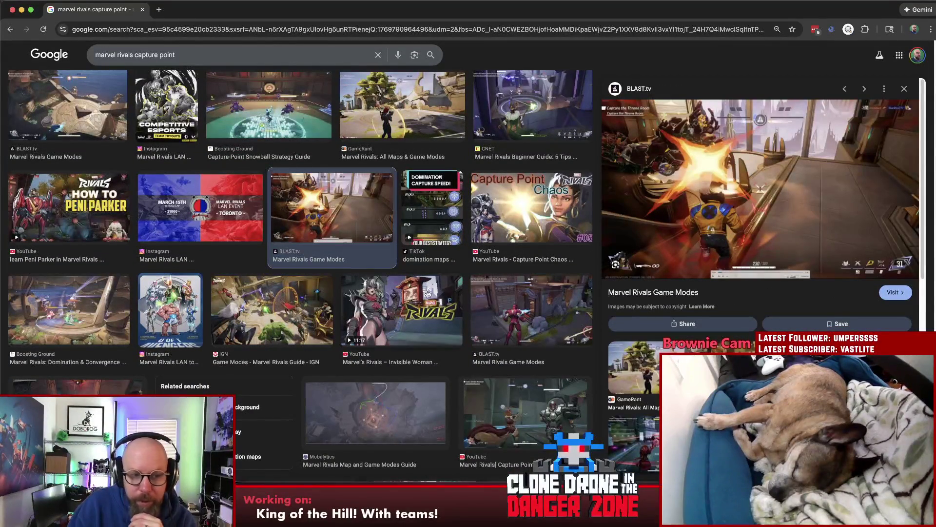
pyautogui.click(258, 309)
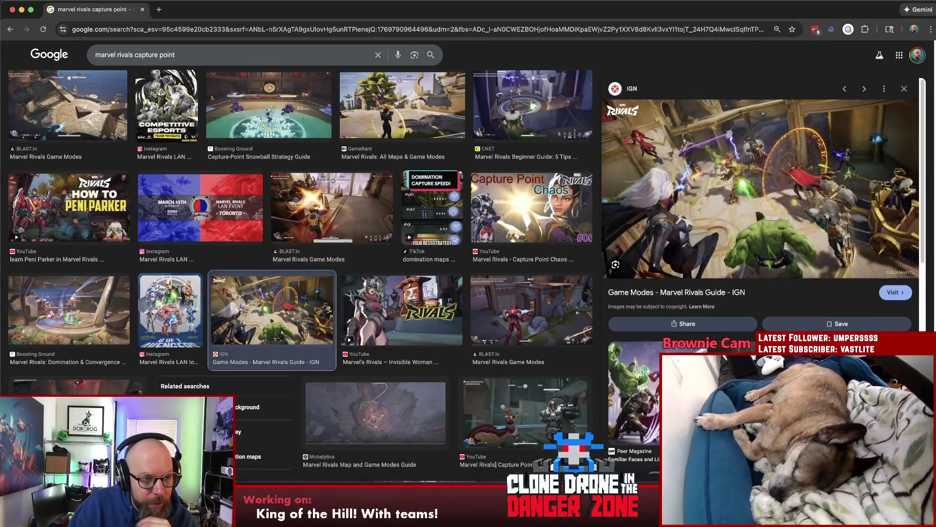
pyautogui.click(74, 317)
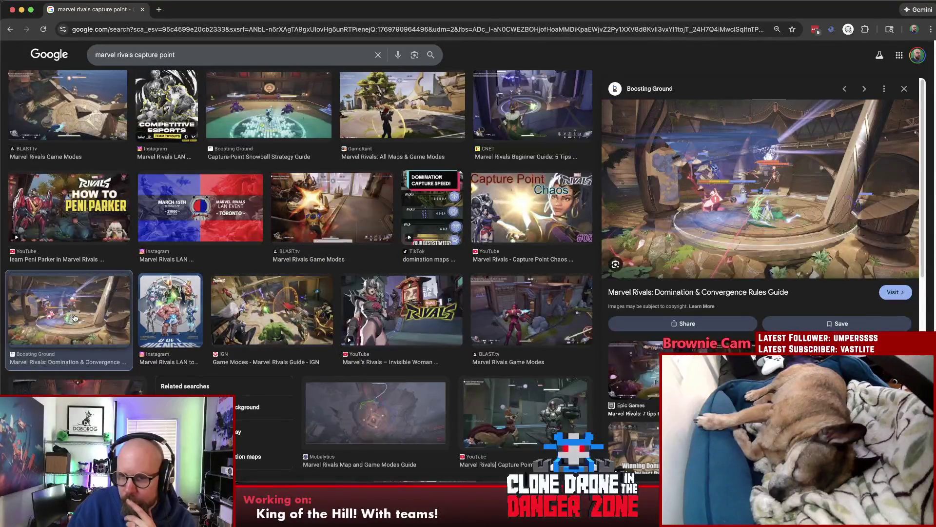
pyautogui.scroll(-5, 423, 290)
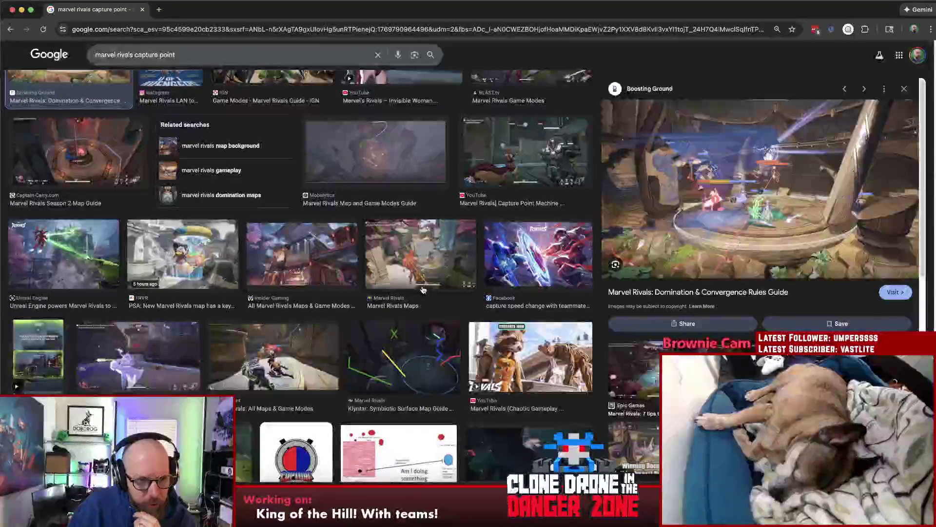
pyautogui.click(421, 257)
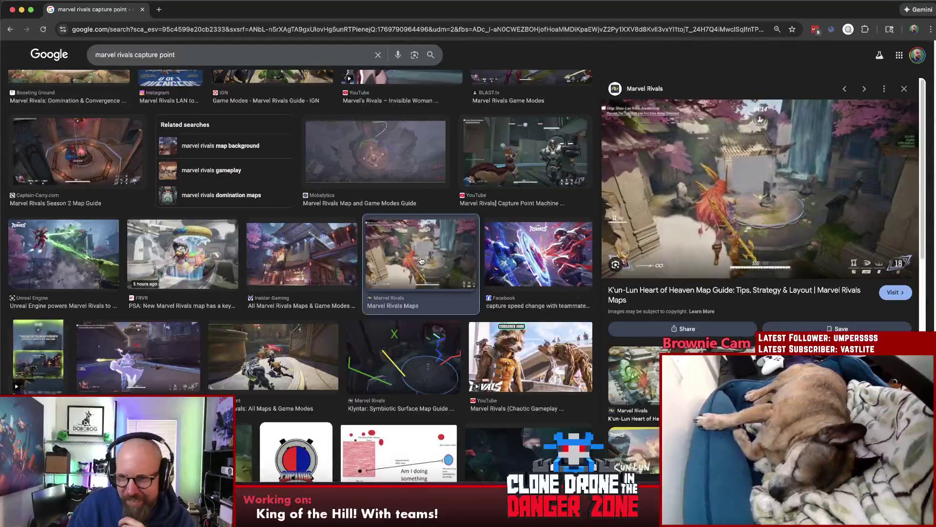
pyautogui.click(328, 260)
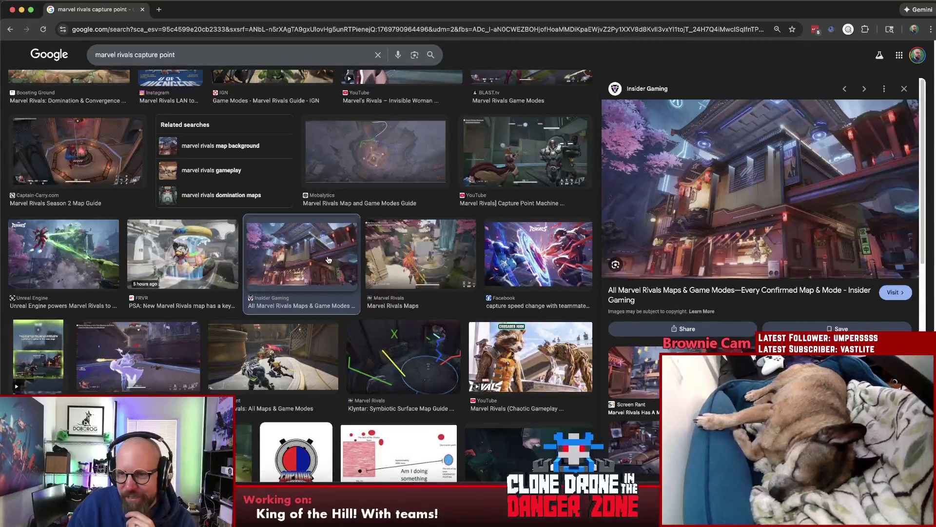
# Preview the Easy Win first point video and the CNET capture zone image.
pyautogui.scroll(-3, 328, 259)
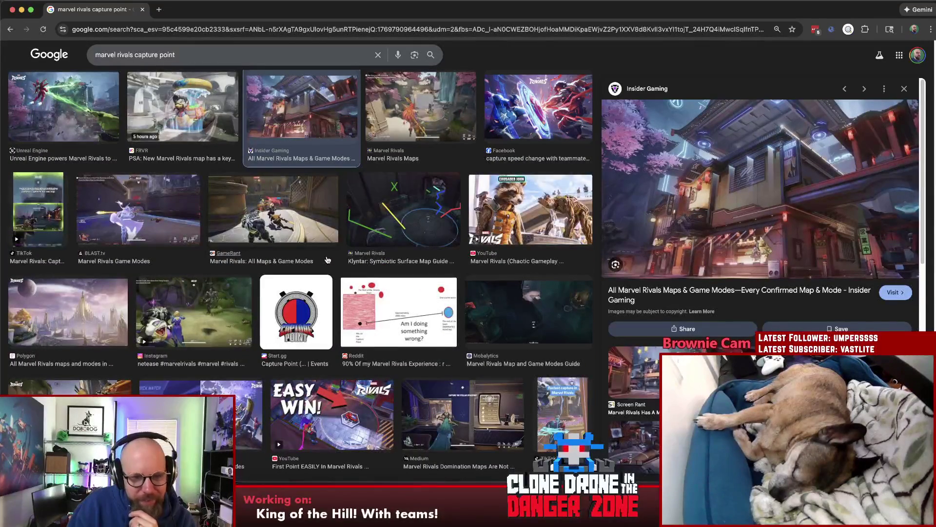
pyautogui.scroll(-4, 324, 259)
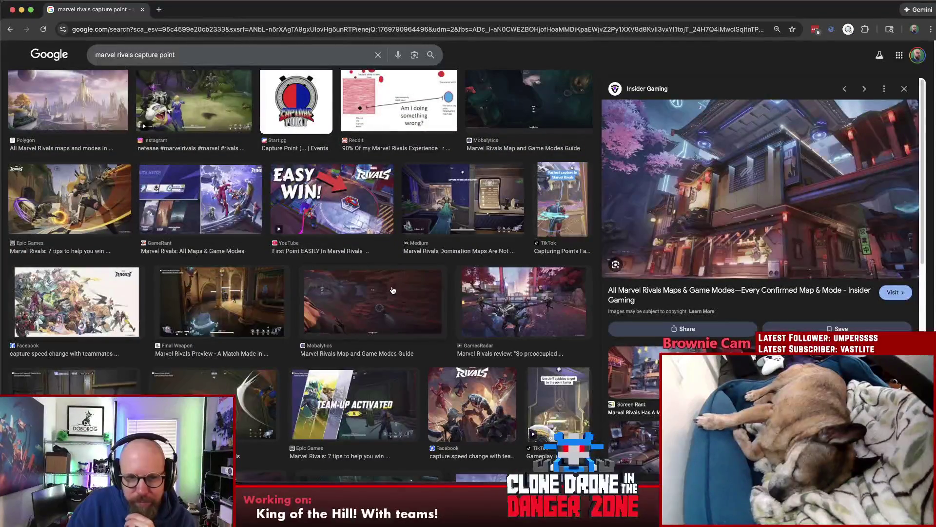
pyautogui.click(362, 228)
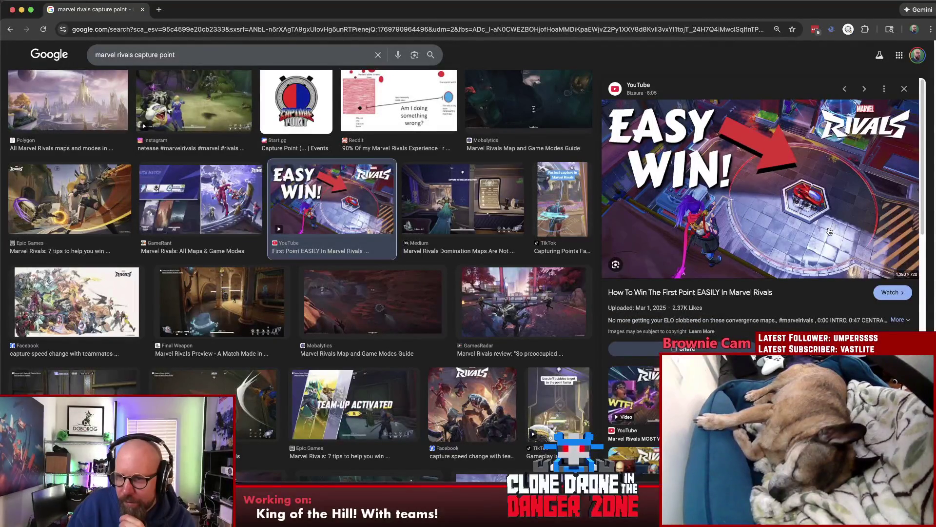
pyautogui.scroll(-3, 537, 234)
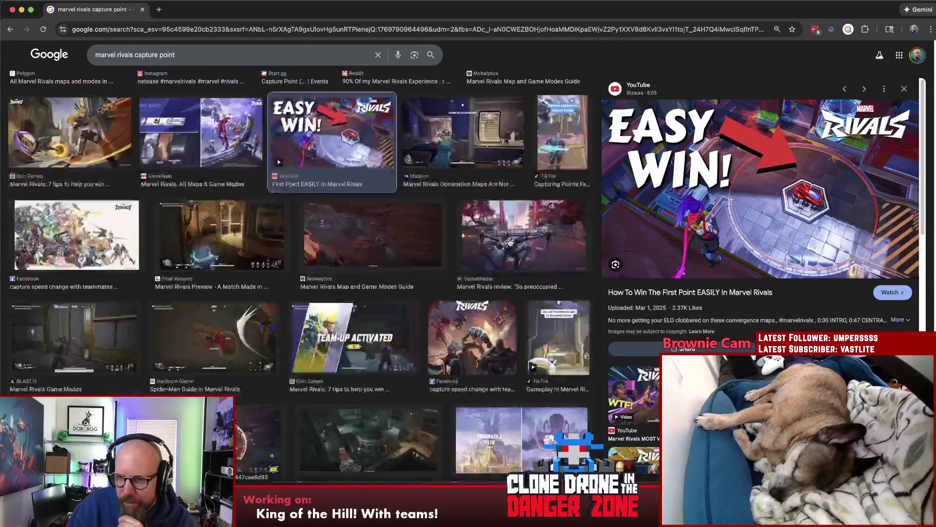
pyautogui.scroll(-5, 537, 234)
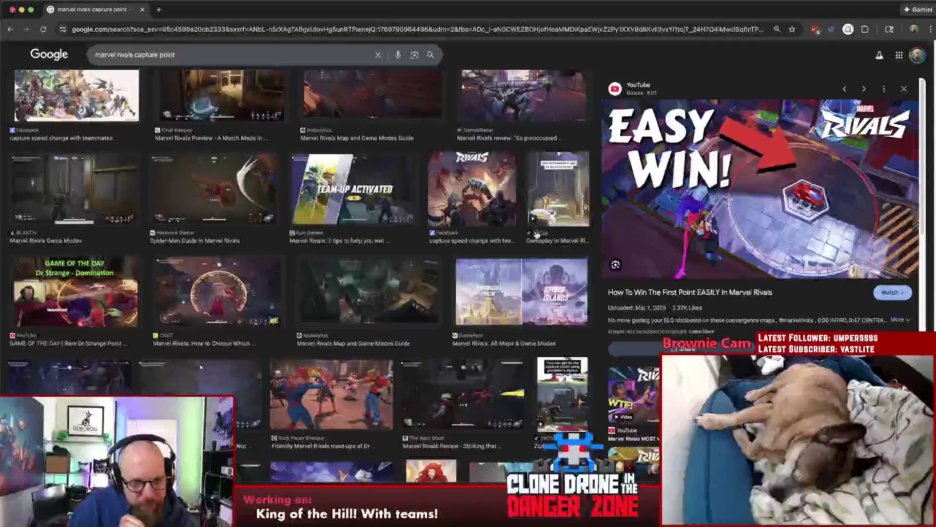
pyautogui.scroll(-5, 538, 235)
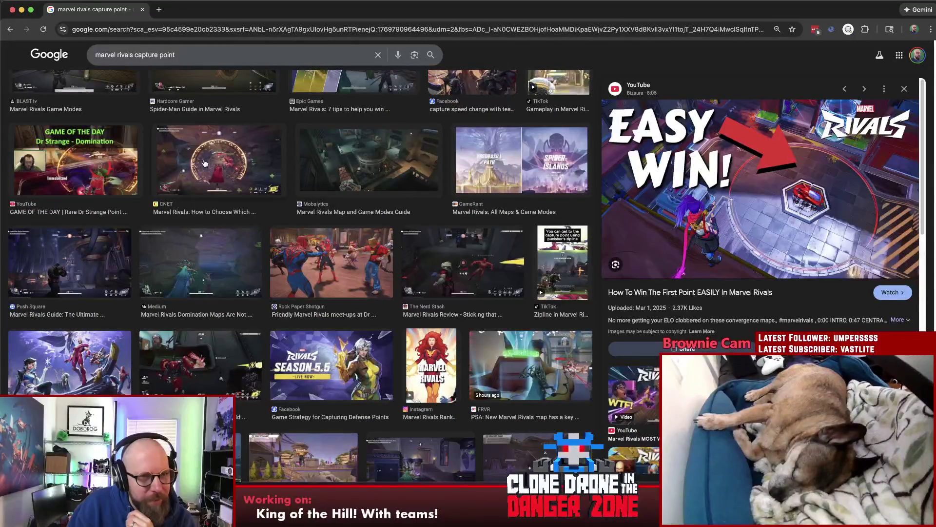
pyautogui.click(204, 166)
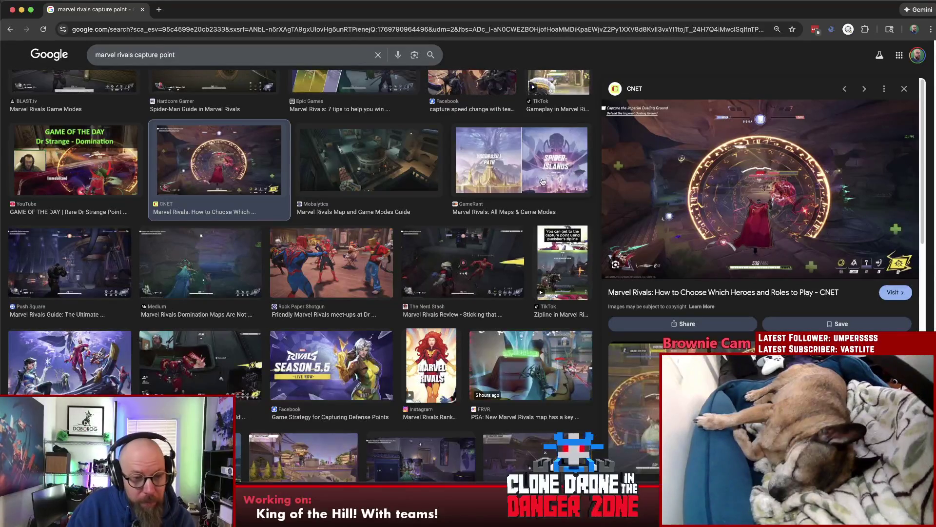
# Preview the GameLeap image, then open the Rock Paper Shotgun Marvel Rivals review page.
pyautogui.scroll(-6, 538, 186)
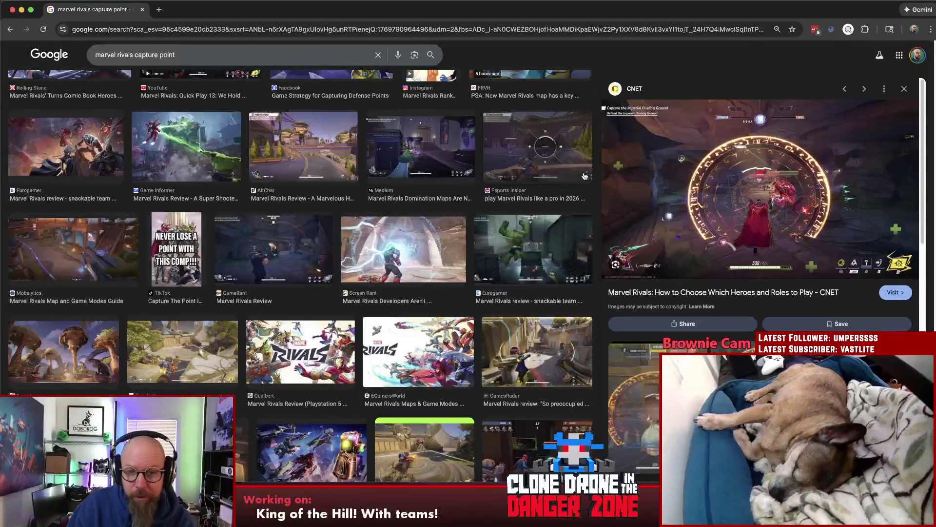
pyautogui.scroll(-4, 540, 168)
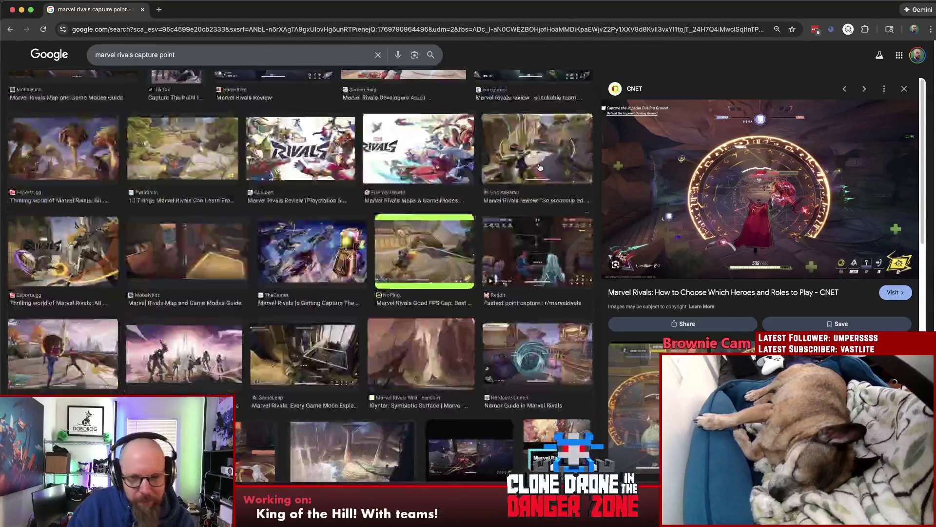
pyautogui.scroll(-3, 302, 194)
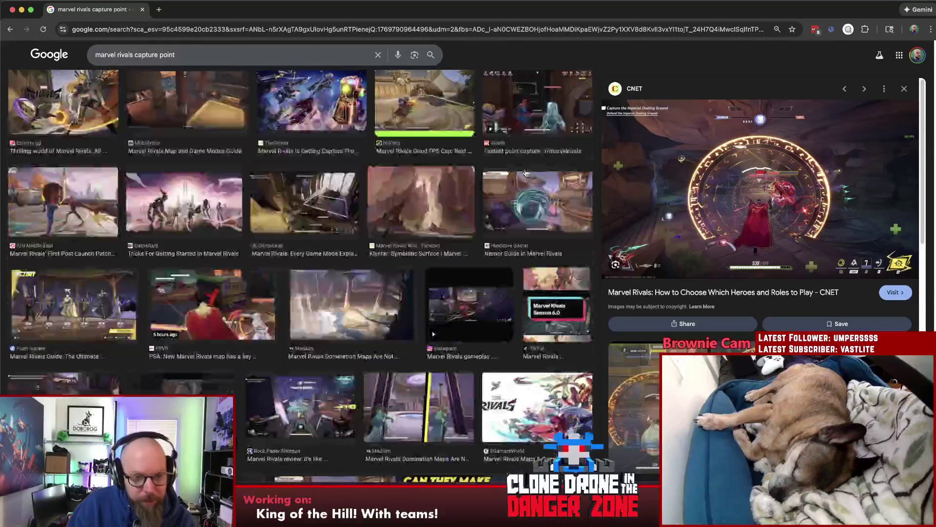
pyautogui.click(303, 194)
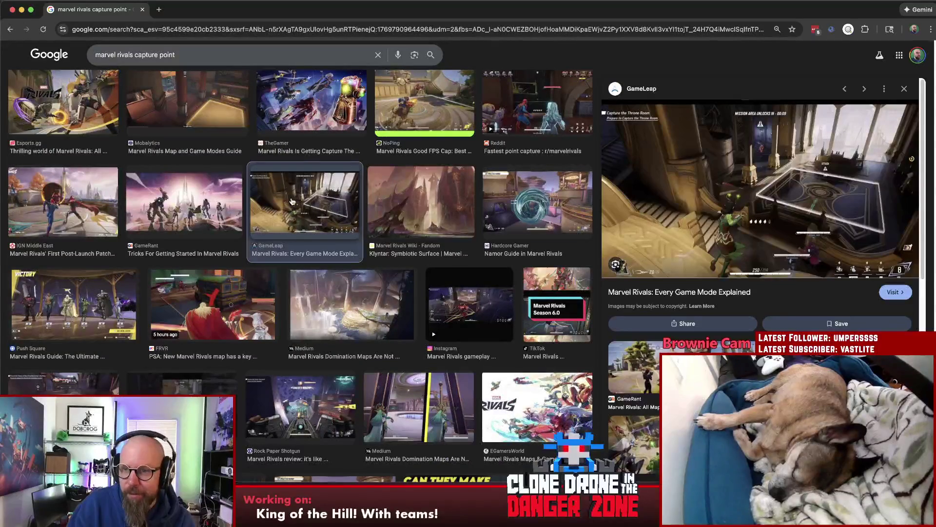
pyautogui.scroll(-1, 290, 204)
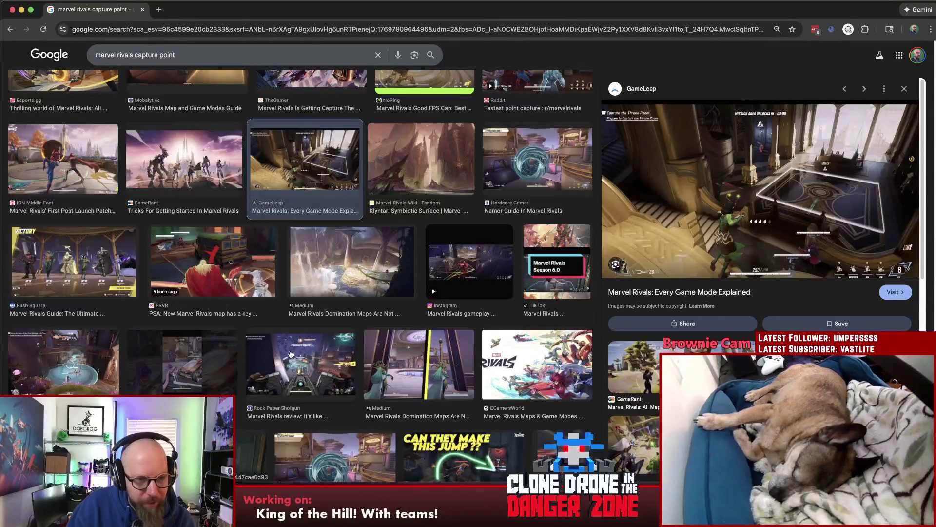
pyautogui.click(286, 338)
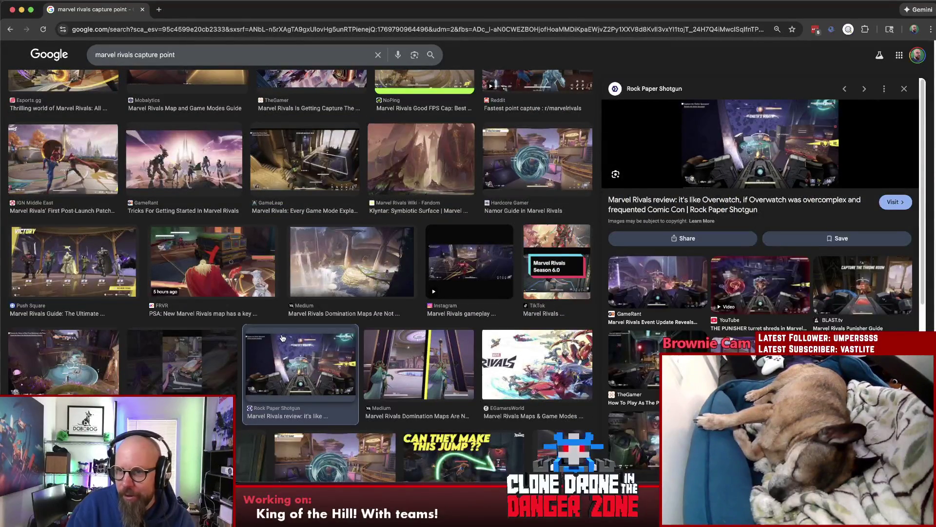
pyautogui.click(785, 138)
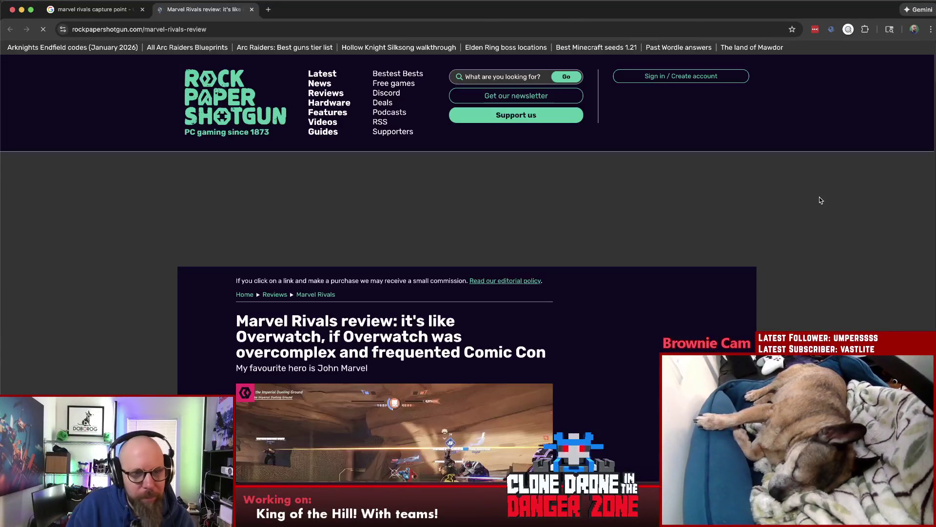
# Close the Rock Paper Shotgun Marvel Rivals review tab and scroll through more capture point images.
pyautogui.scroll(-5, 812, 194)
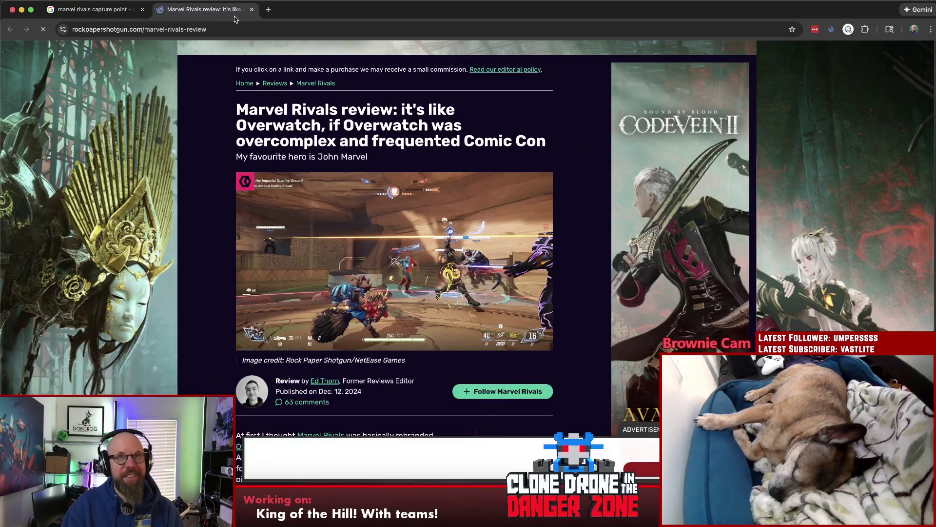
pyautogui.press('super+w')
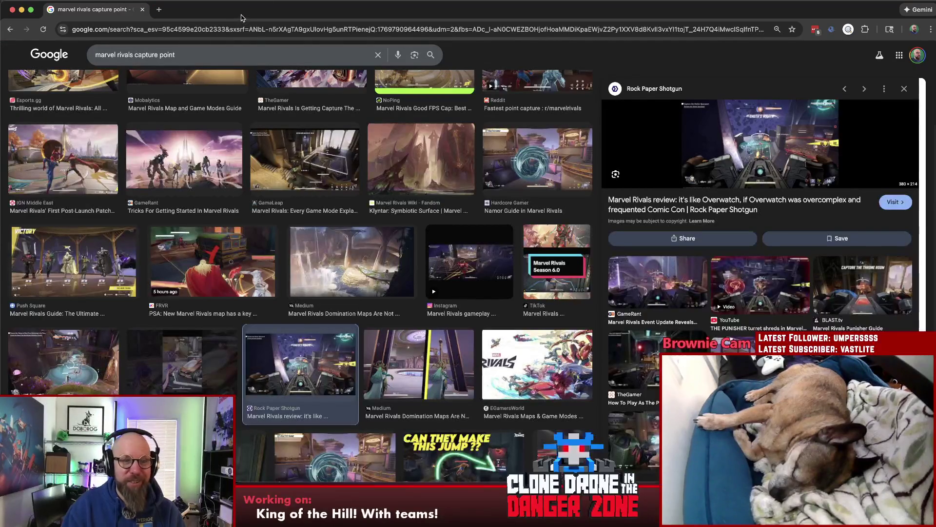
pyautogui.scroll(-3, 419, 219)
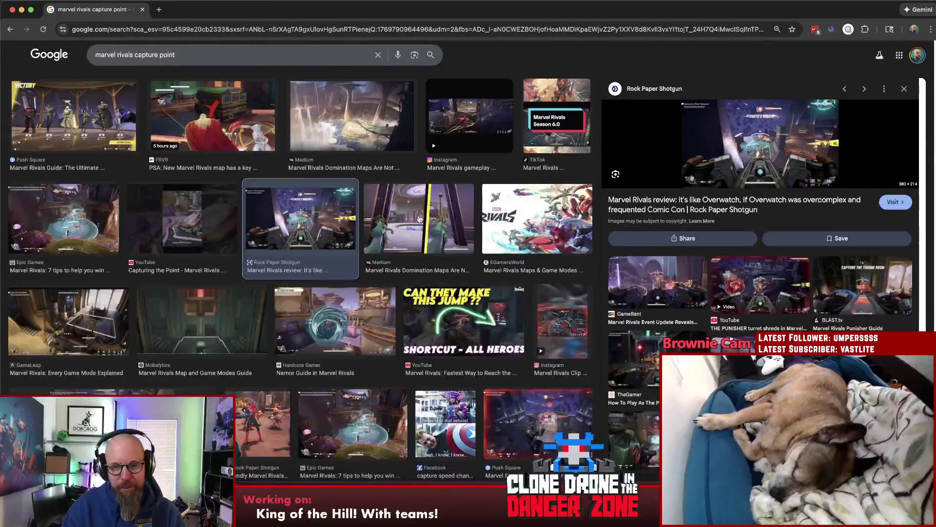
pyautogui.scroll(-1, 419, 218)
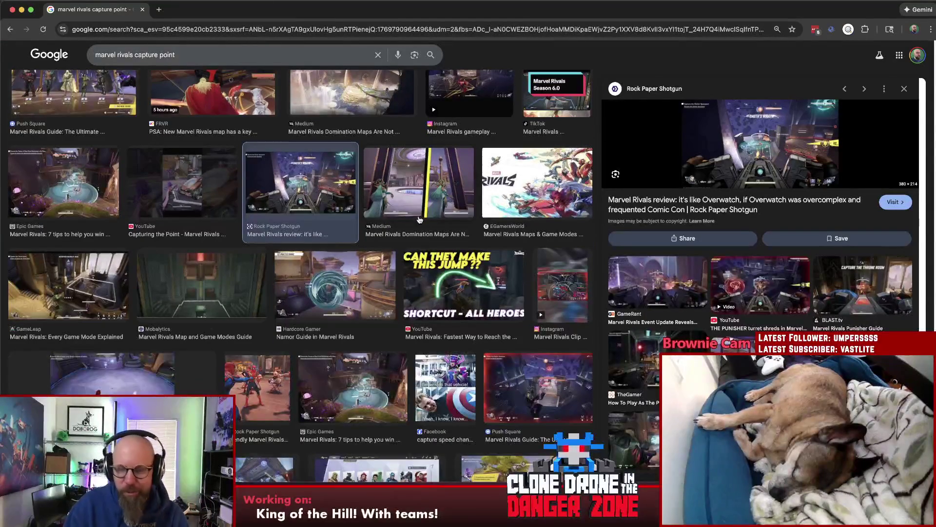
pyautogui.scroll(-4, 346, 228)
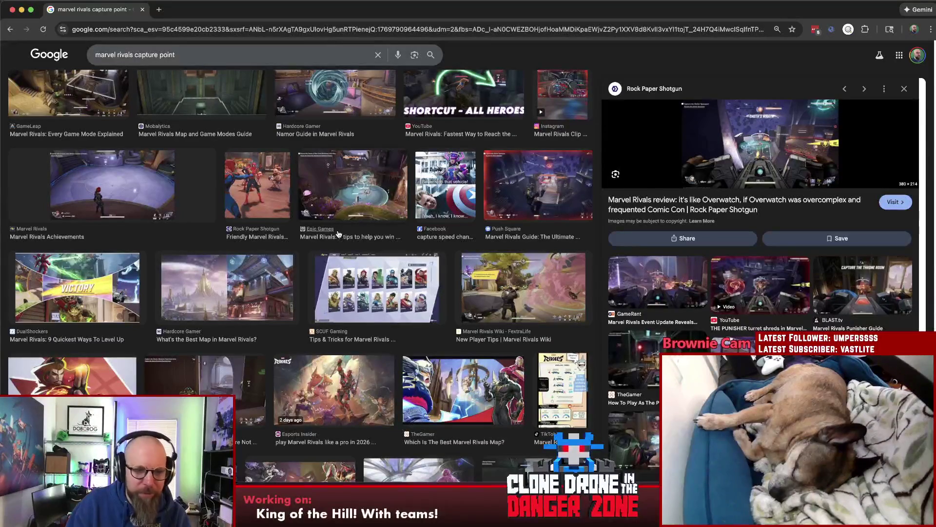
pyautogui.scroll(-4, 338, 234)
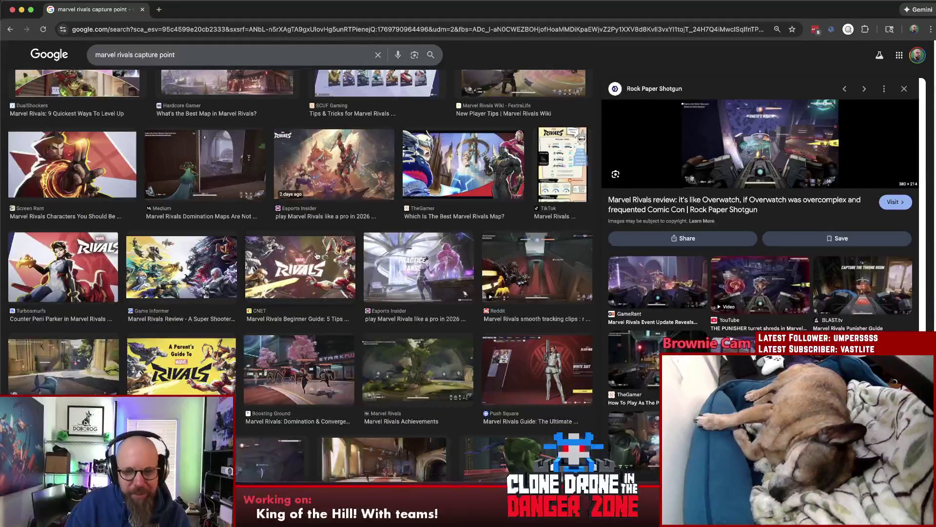
pyautogui.scroll(-3, 316, 256)
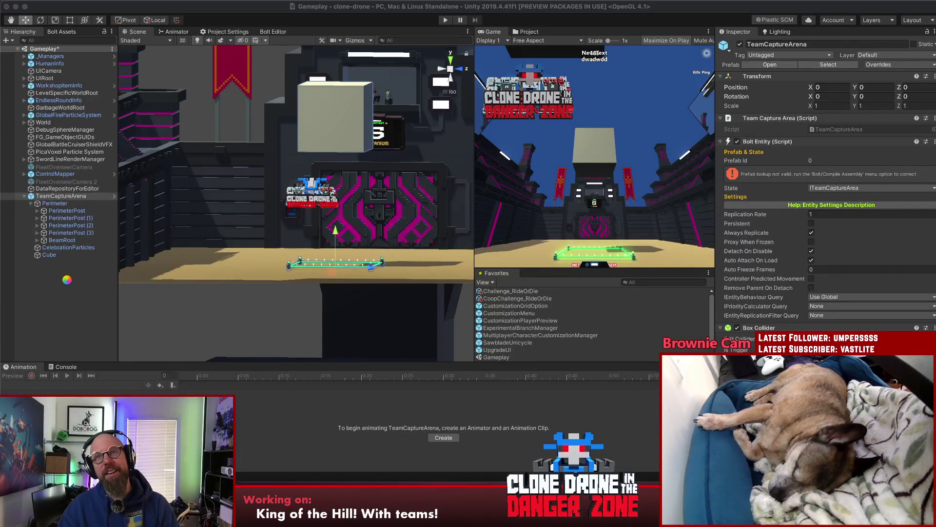
# Toggle TeamCaptureArena off and back on to check the arena, then deselect it.
pyautogui.click(86, 271)
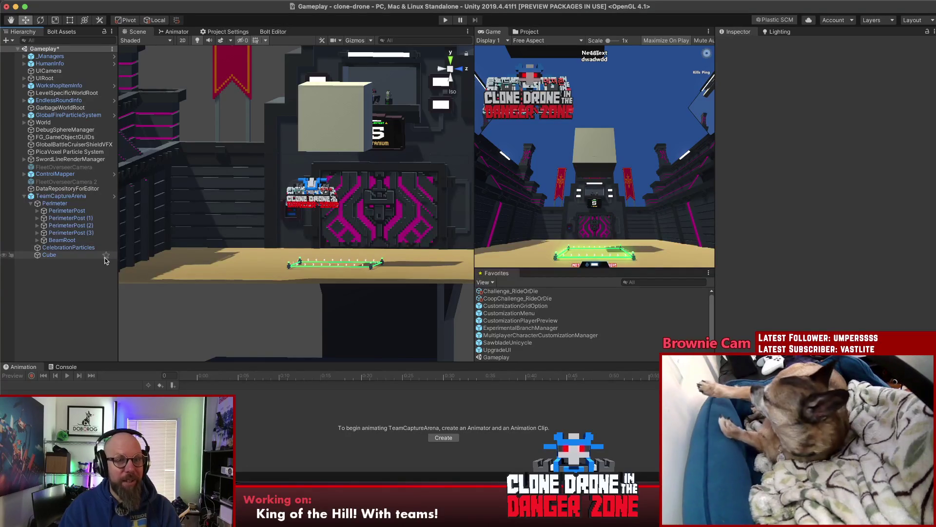
pyautogui.click(68, 196)
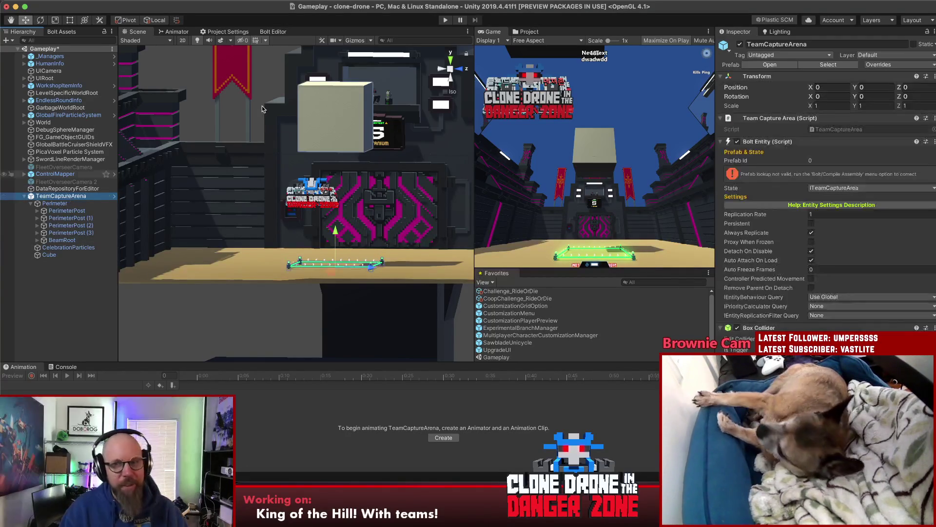
pyautogui.click(740, 44)
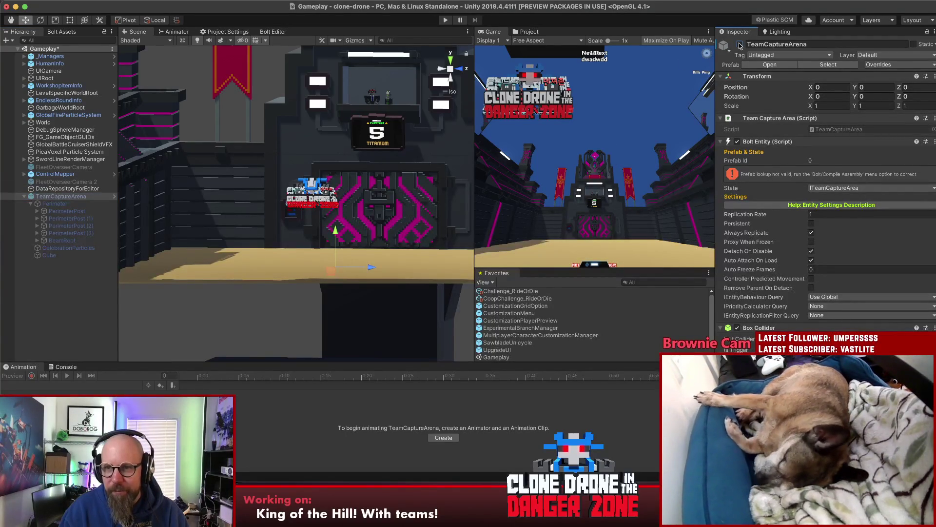
pyautogui.click(739, 45)
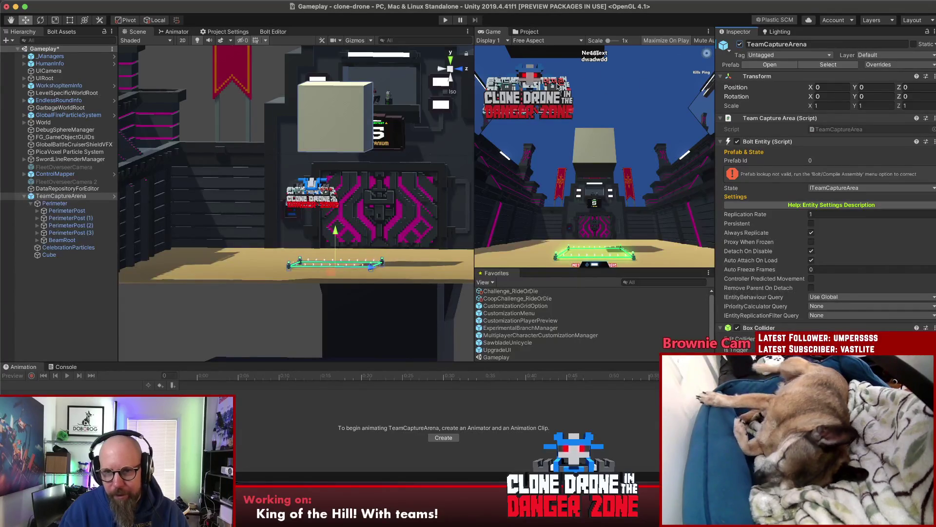
pyautogui.click(83, 274)
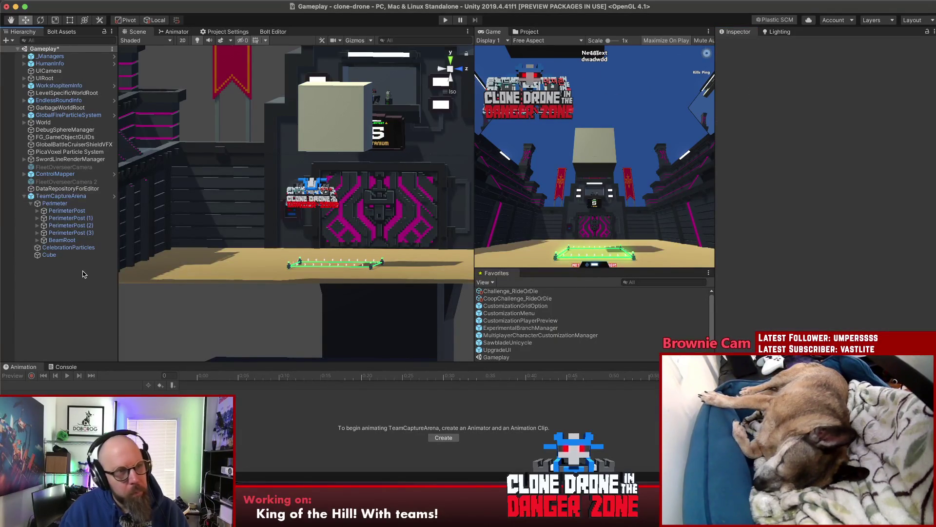
# Expand UIRoot and activate BattleRoyaleUI so its results screen shows in the game view.
pyautogui.click(24, 79)
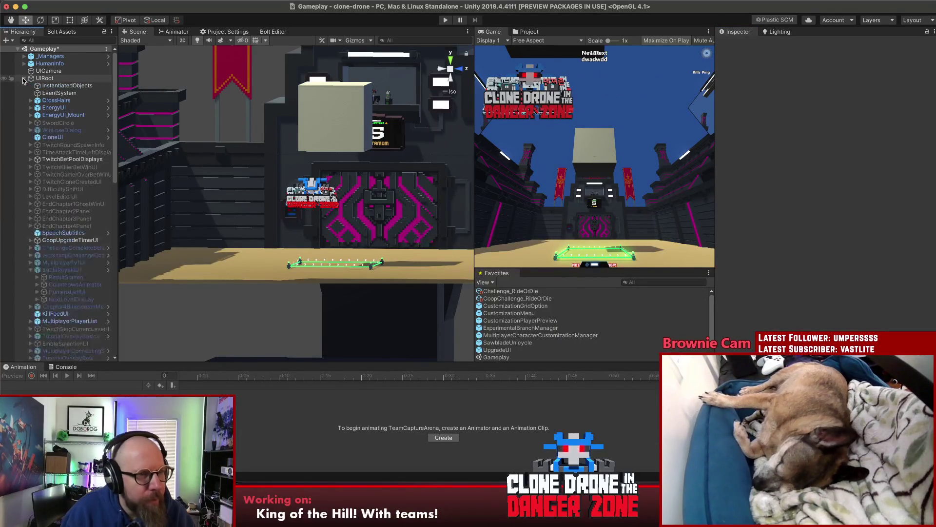
pyautogui.click(54, 270)
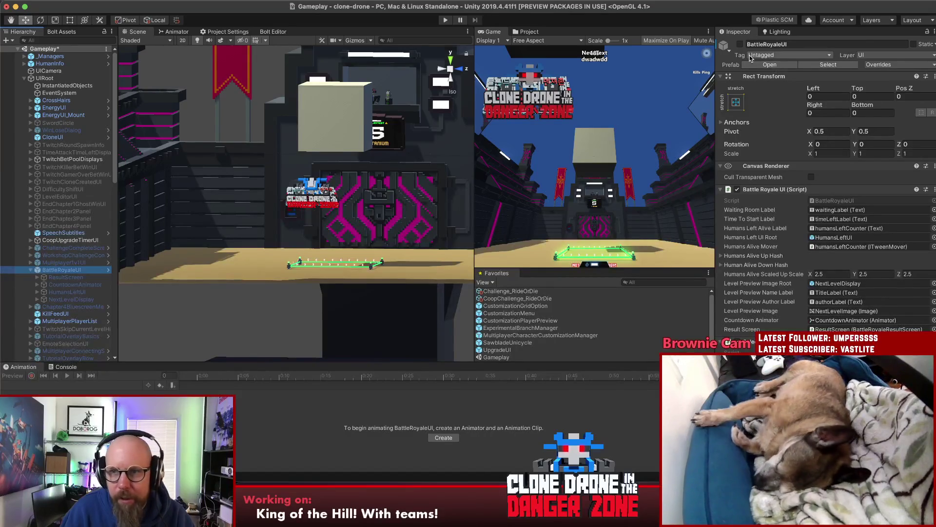
pyautogui.click(740, 44)
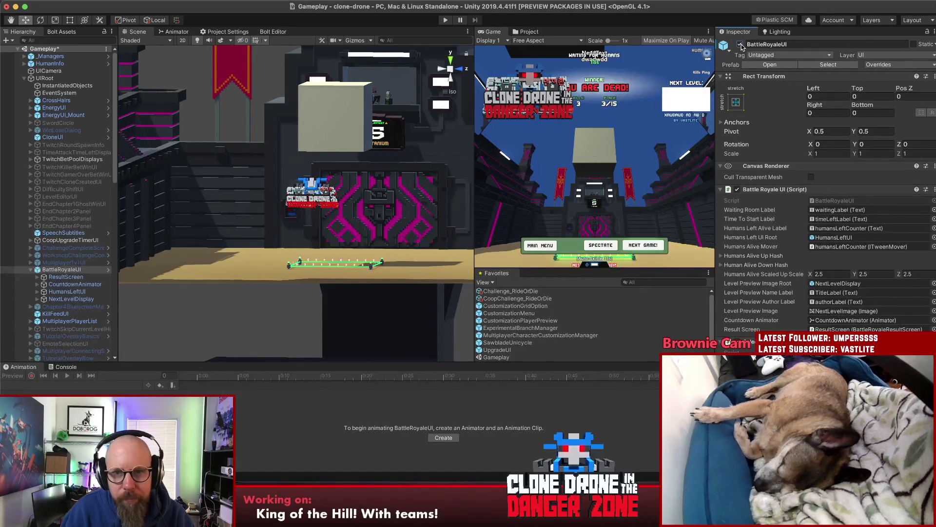
pyautogui.click(741, 45)
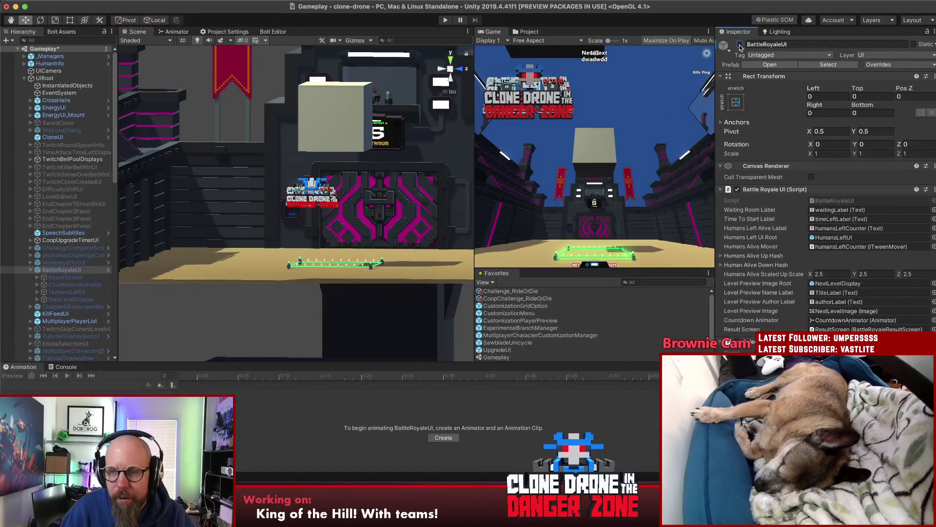
pyautogui.click(740, 44)
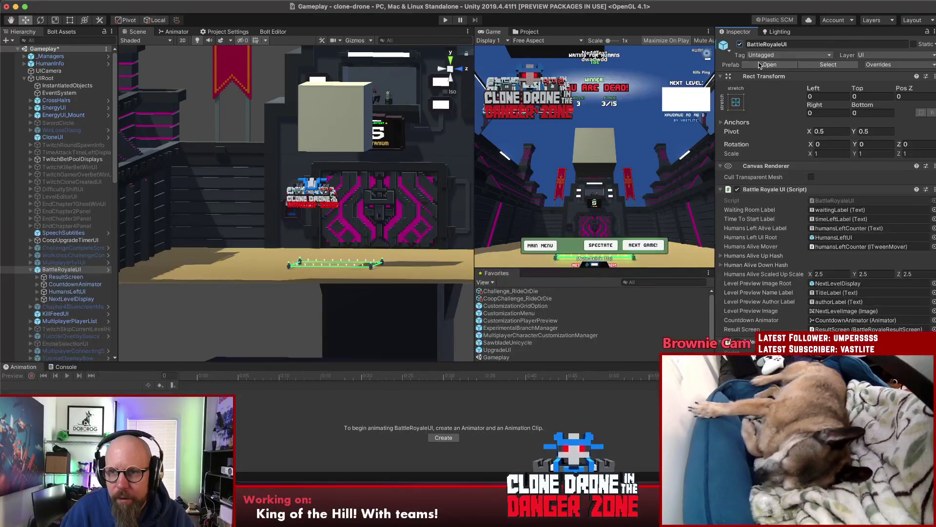
# Open the BattleRoyaleUI prefab for editing and select its ResultScreen element.
pyautogui.click(769, 65)
pyautogui.click(379, 197)
pyautogui.scroll(-2, 382, 208)
pyautogui.scroll(2, 363, 229)
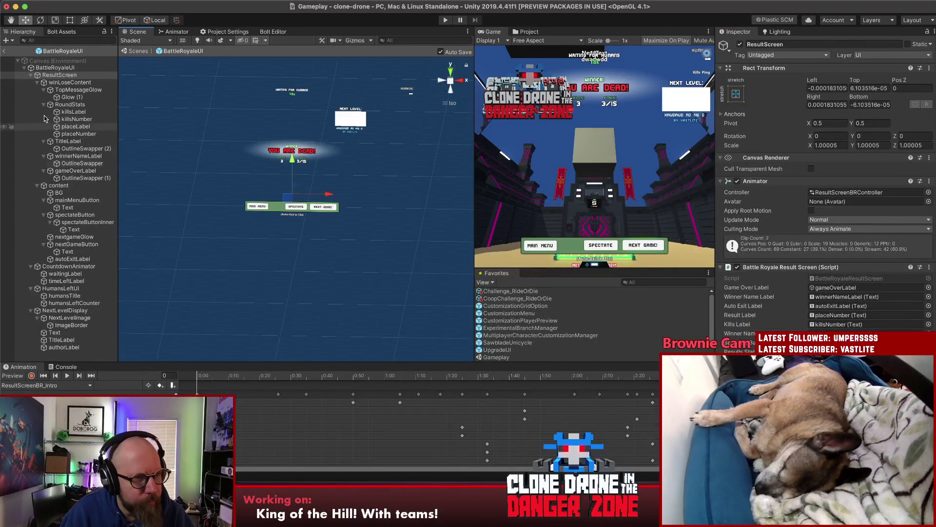
# Collapse the ResultScreen, CountdownAnimator, HumansLeftUI and NextLevelDisplay children in the prefab hierarchy.
pyautogui.click(29, 76)
pyautogui.click(31, 75)
pyautogui.click(31, 82)
pyautogui.click(29, 90)
pyautogui.click(28, 96)
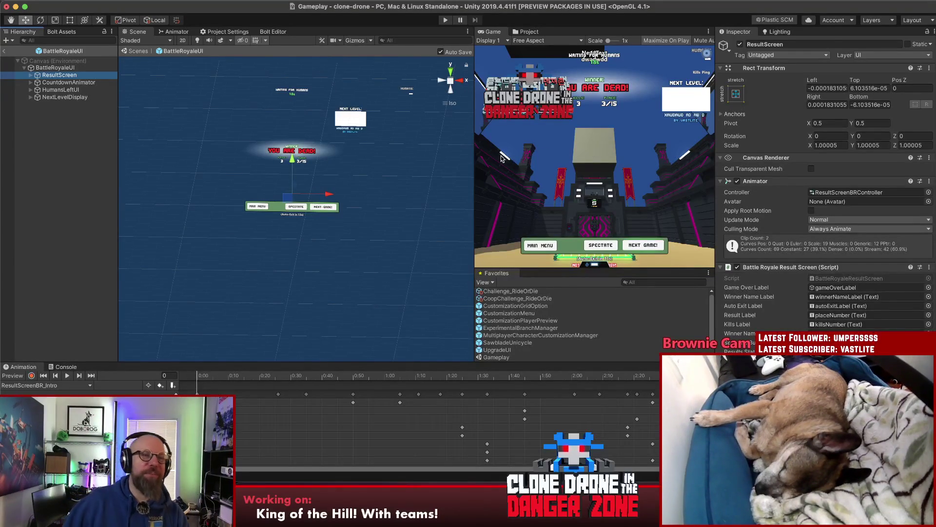
# Frame CountdownAnimator in the scene, check the Console and Animation panels, then exit to Gameplay.
pyautogui.click(57, 128)
pyautogui.click(54, 82)
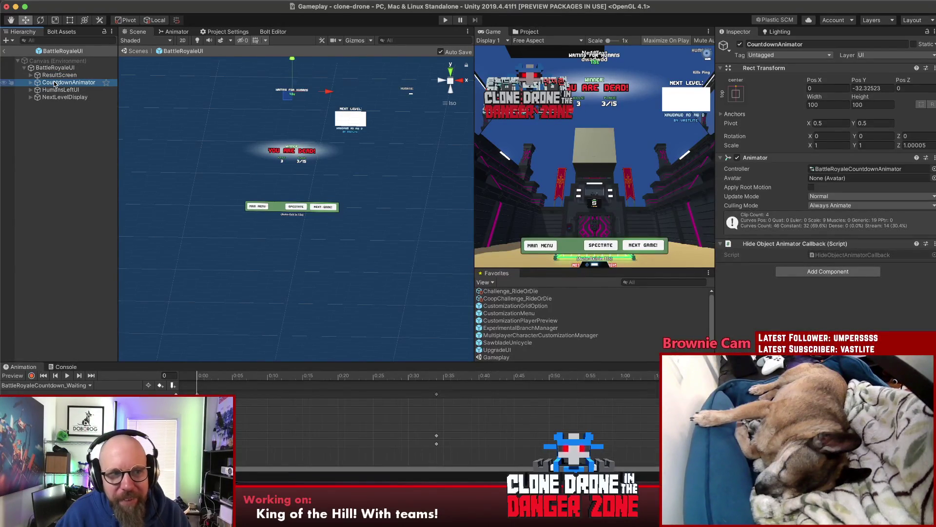
pyautogui.doubleClick(55, 83)
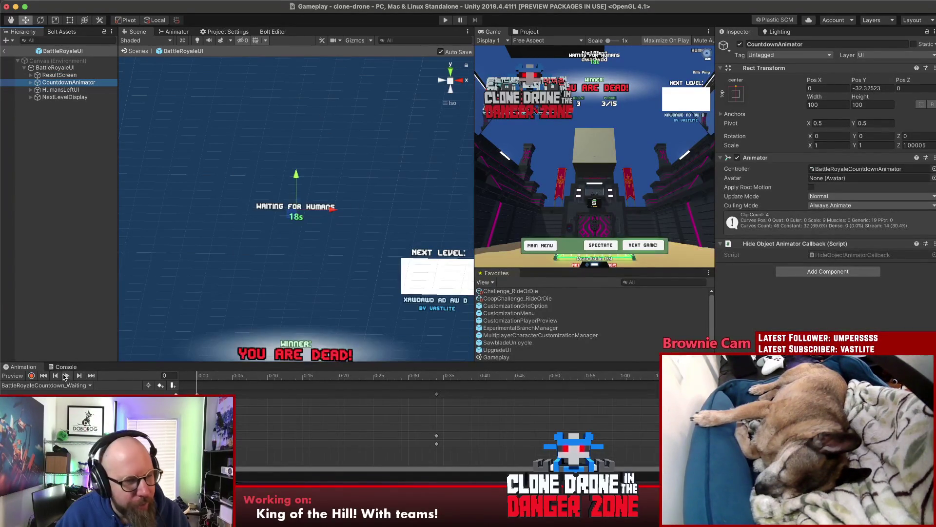
pyautogui.click(52, 369)
pyautogui.click(23, 367)
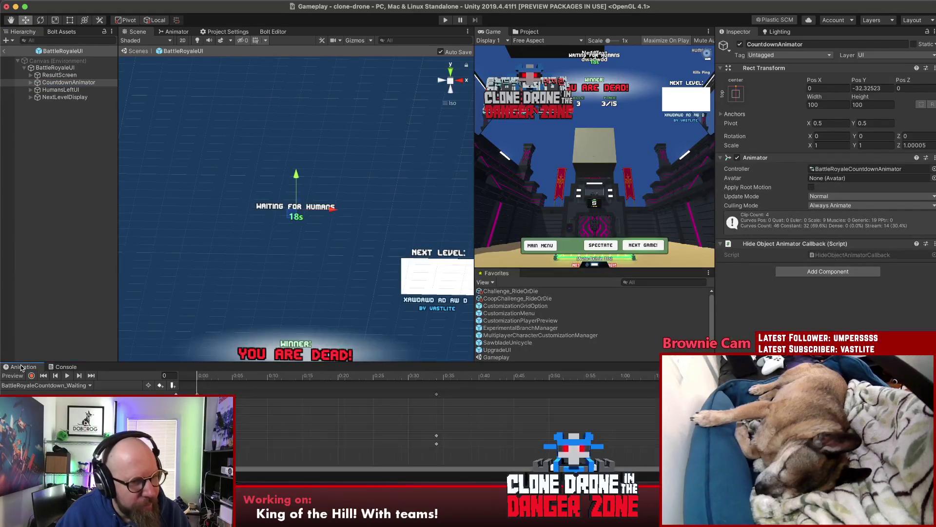
pyautogui.click(49, 269)
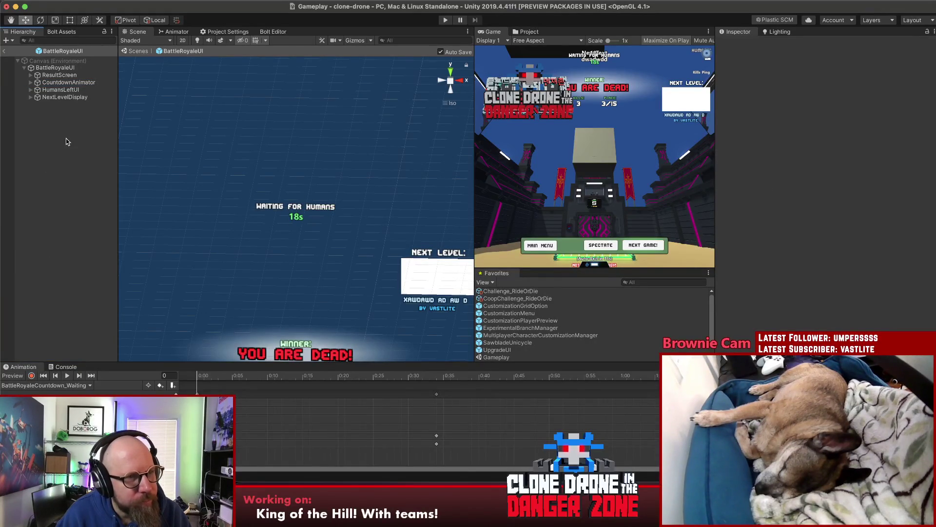
pyautogui.click(4, 53)
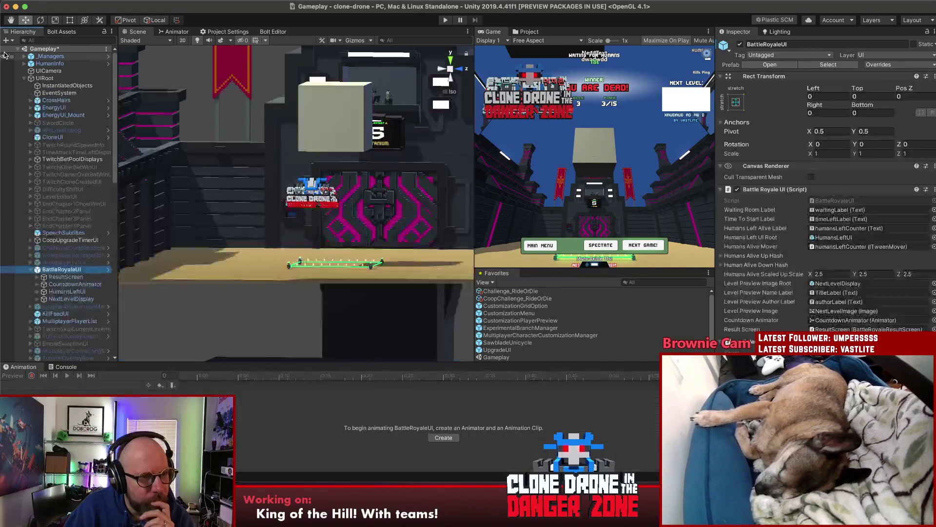
# Collapse BattleRoyaleUI's children in the Gameplay scene hierarchy and scroll the list to review it.
pyautogui.click(31, 269)
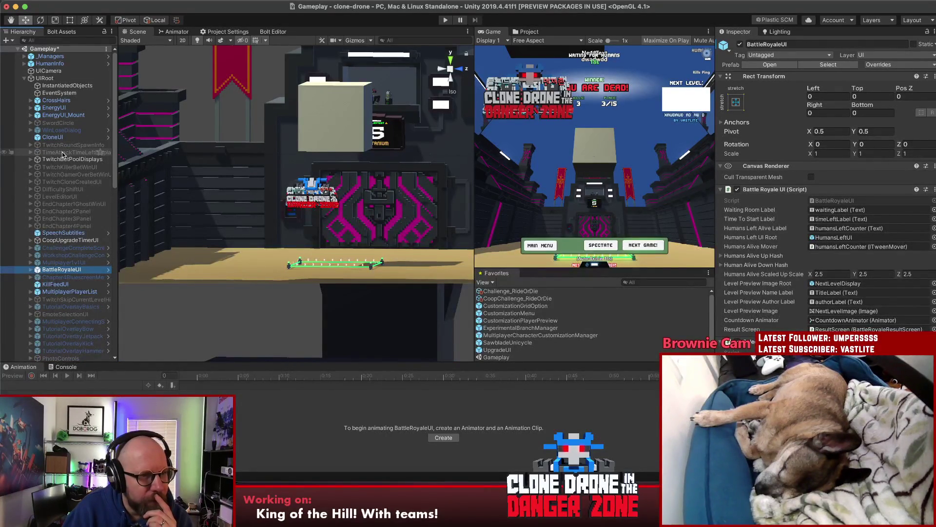
pyautogui.scroll(-10, 62, 155)
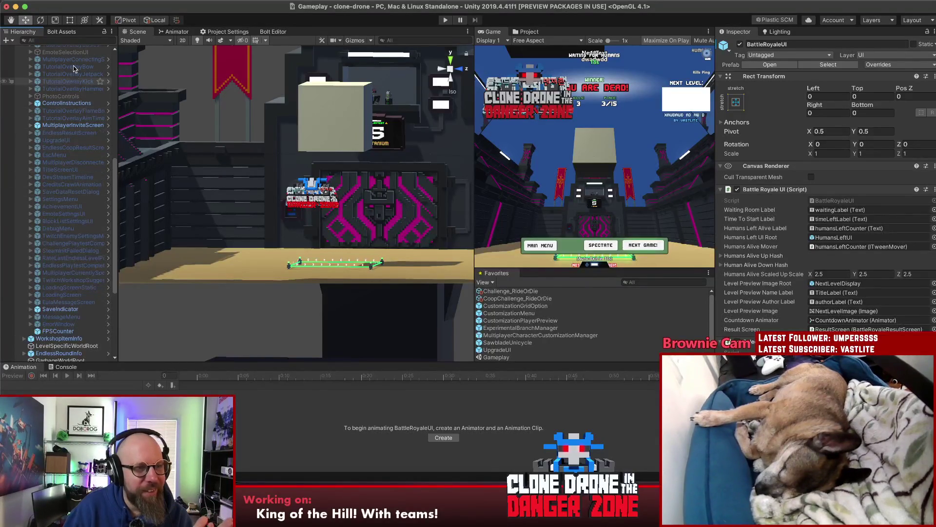
pyautogui.scroll(7, 71, 262)
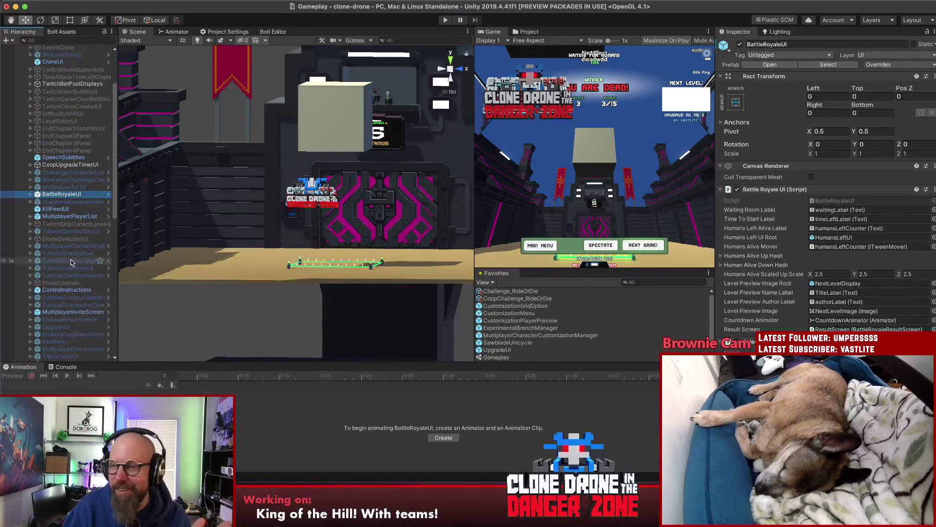
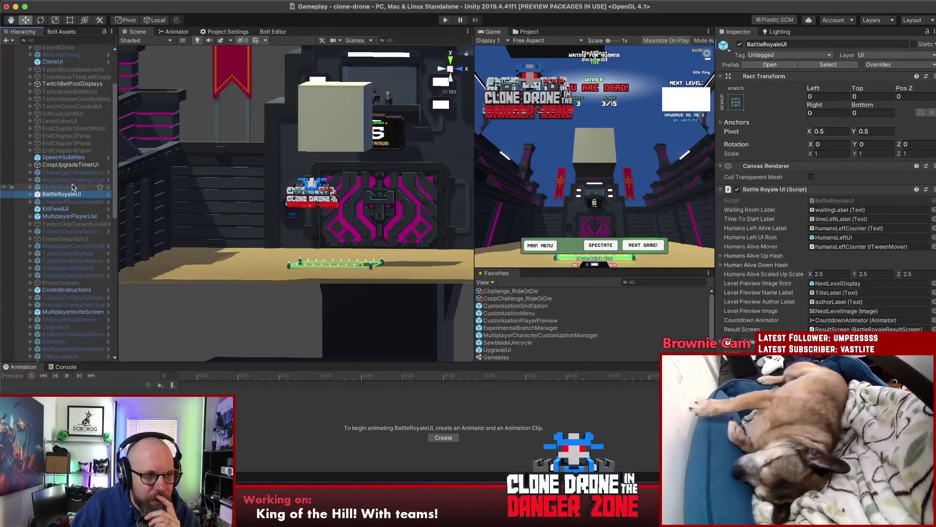
# Select TeamCaptureArena in the Hierarchy to show its script, Bolt Entity and Box Collider.
pyautogui.scroll(-1, 72, 188)
pyautogui.scroll(-15, 72, 186)
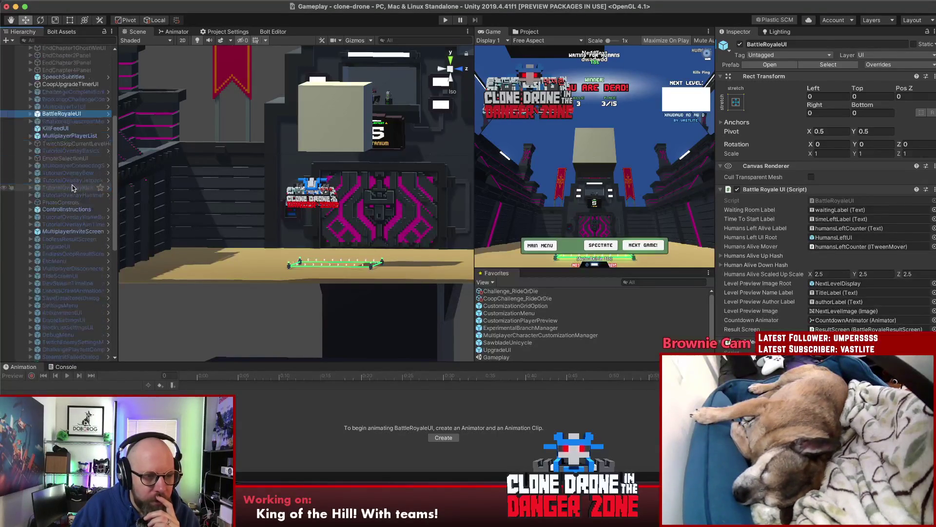
pyautogui.scroll(2, 72, 187)
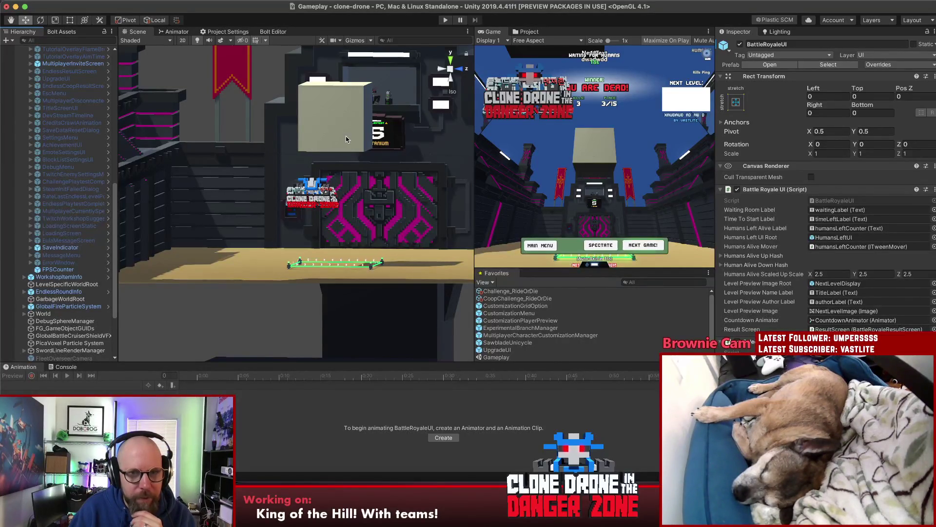
pyautogui.click(359, 135)
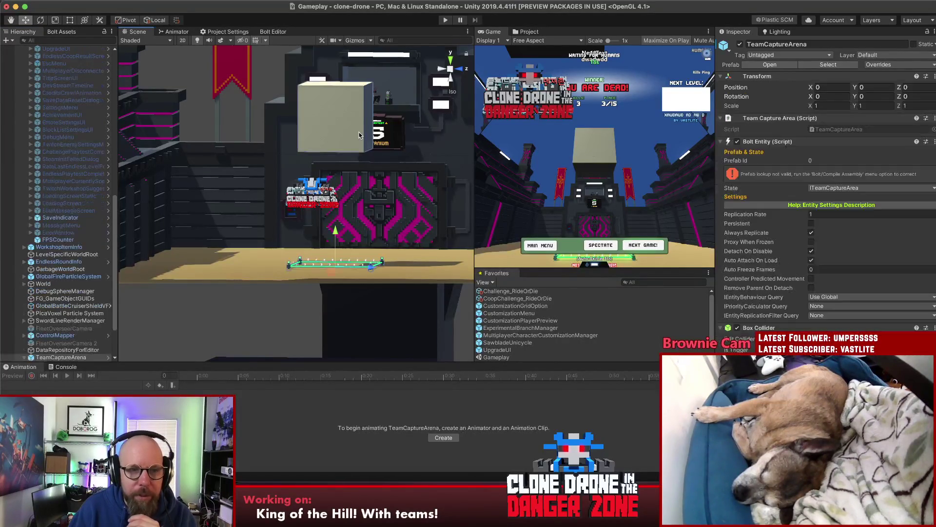
pyautogui.click(789, 64)
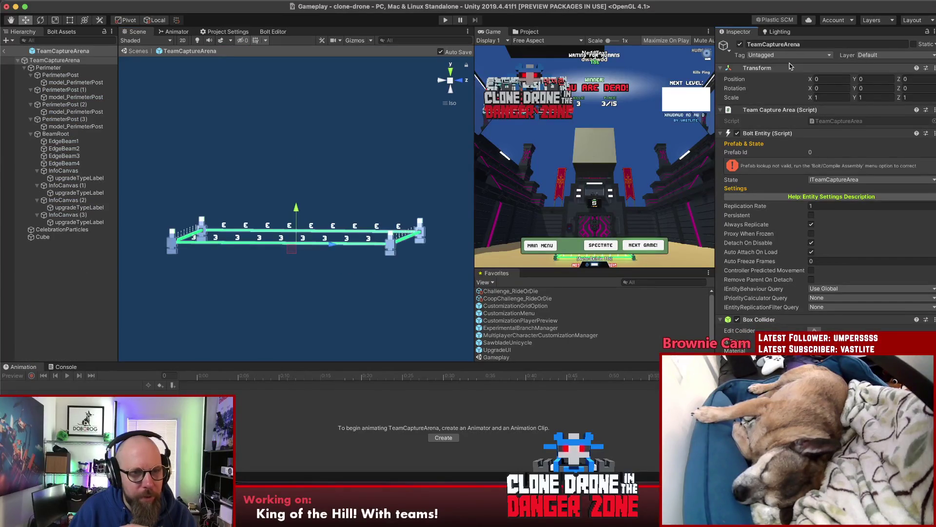
pyautogui.scroll(-3, 250, 161)
pyautogui.scroll(-2, 249, 161)
pyautogui.moveTo(251, 159); pyautogui.dragTo(254, 188)
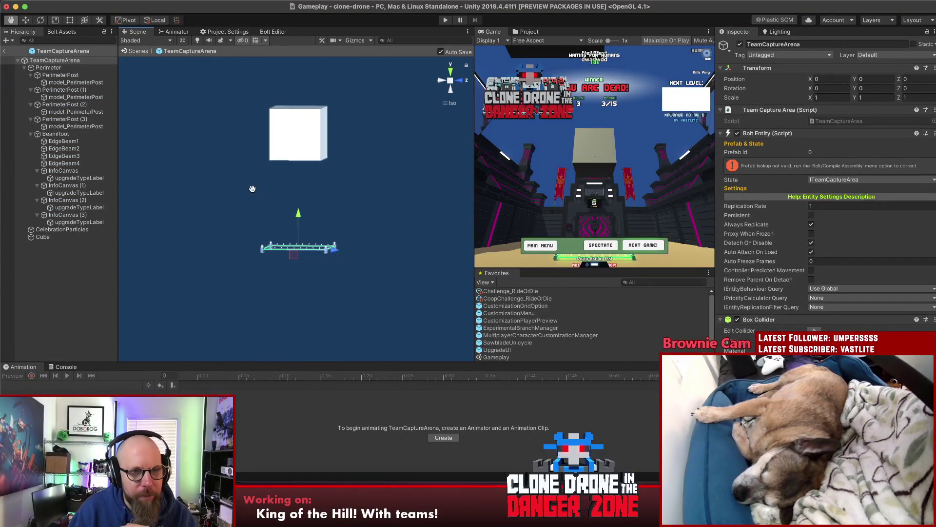
pyautogui.click(298, 139)
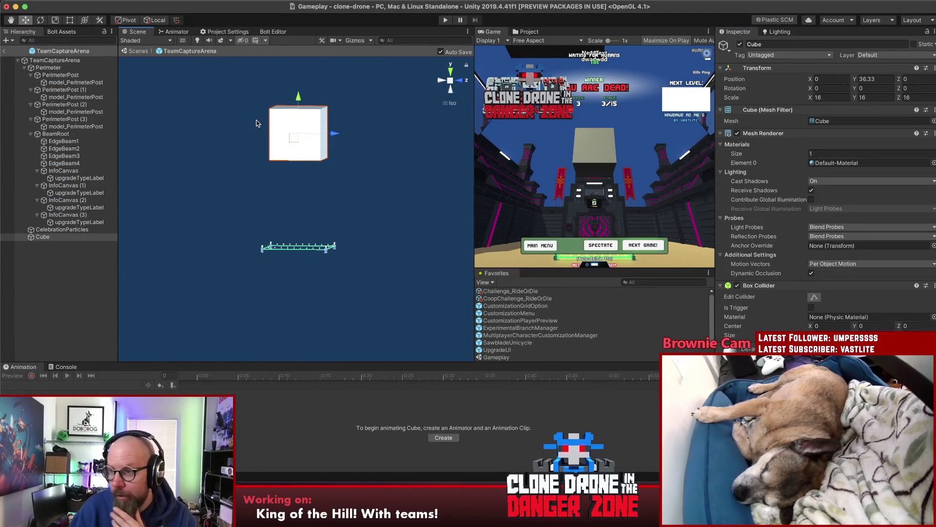
pyautogui.click(291, 180)
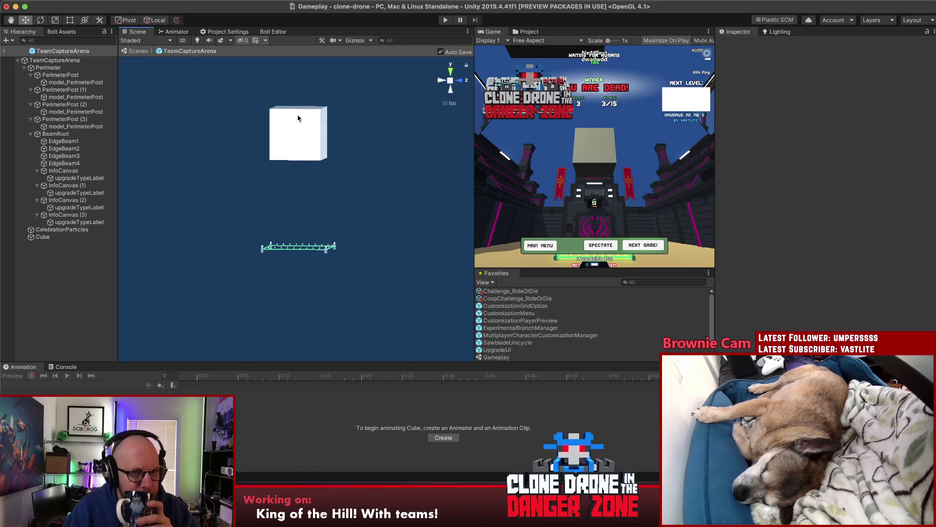
pyautogui.click(295, 142)
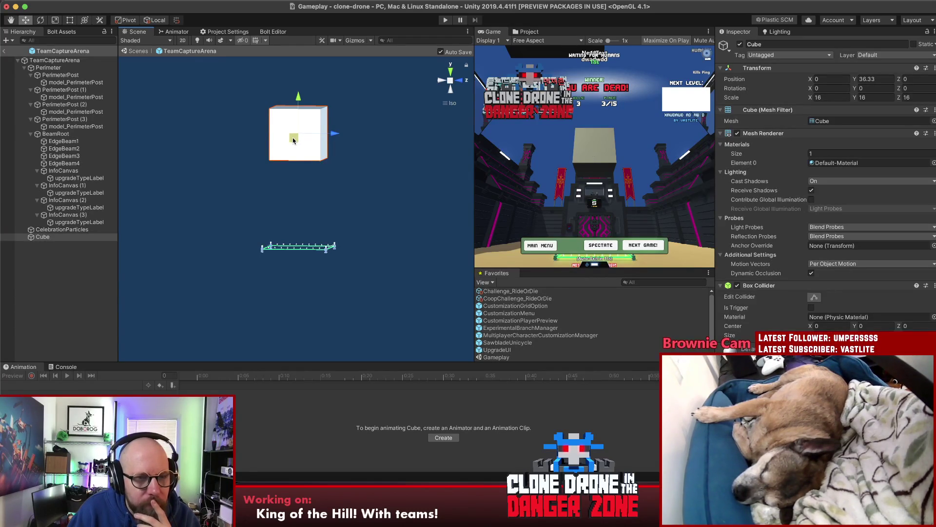
pyautogui.click(69, 272)
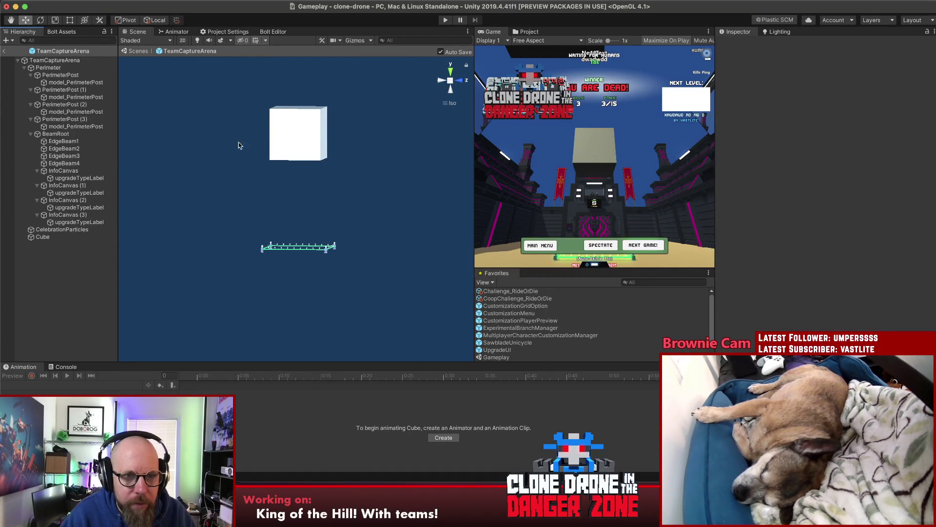
pyautogui.click(4, 51)
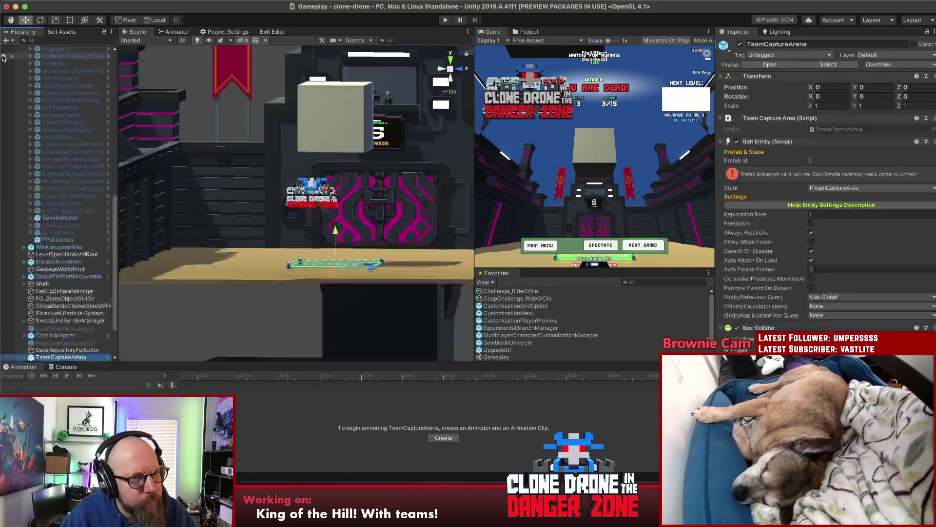
# Browse the Hierarchy, then bring the team-mode notes in Sublime Text to the front.
pyautogui.scroll(5, 81, 290)
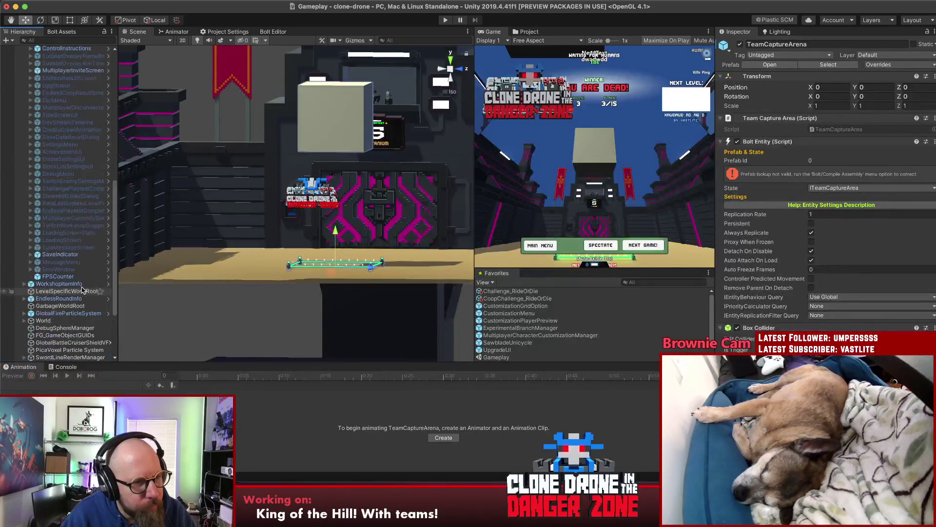
pyautogui.scroll(10, 82, 290)
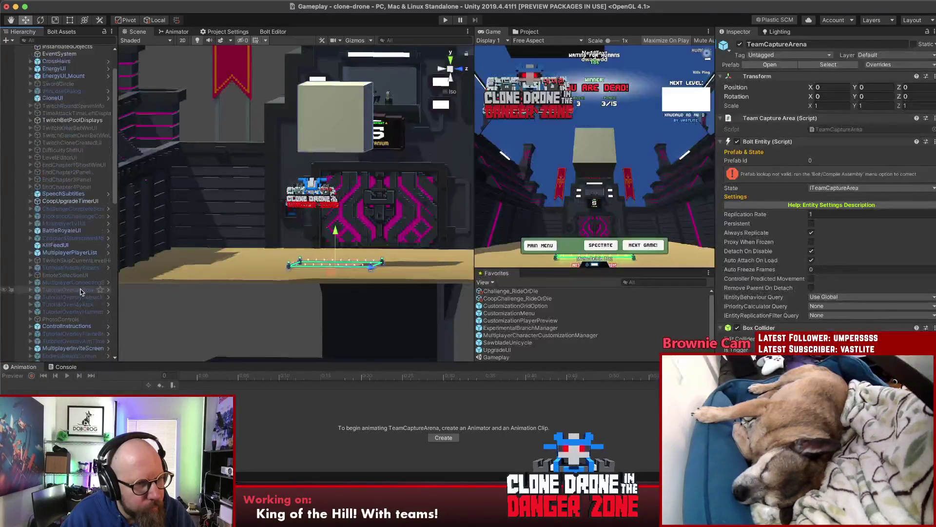
pyautogui.scroll(1, 82, 292)
pyautogui.scroll(-15, 81, 292)
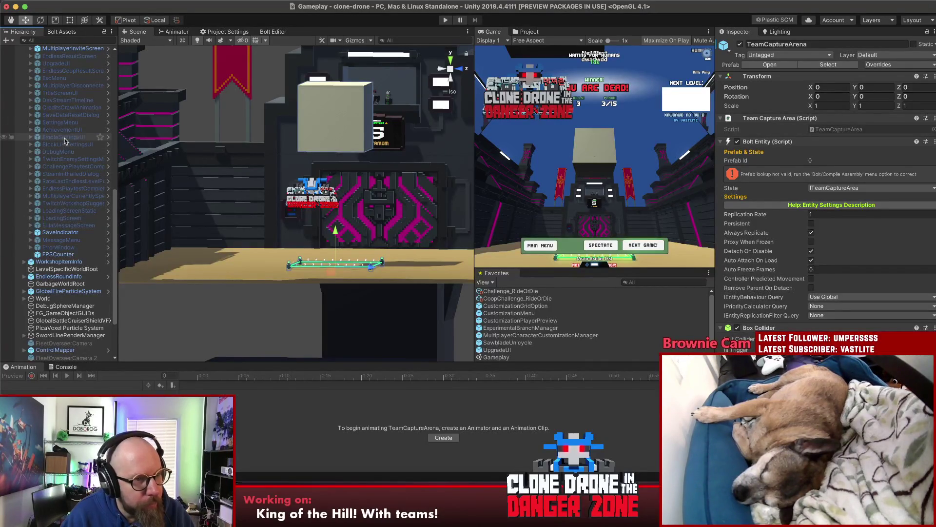
pyautogui.scroll(8, 82, 120)
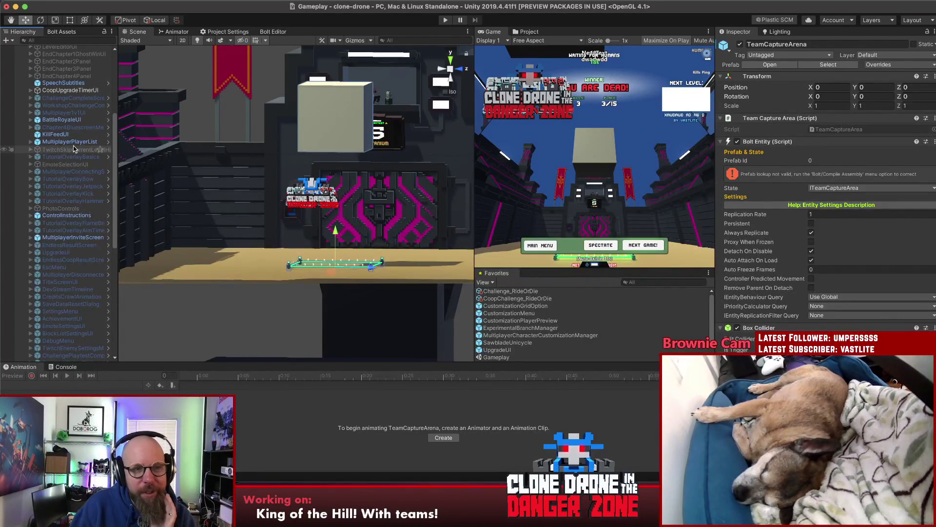
pyautogui.scroll(10, 68, 149)
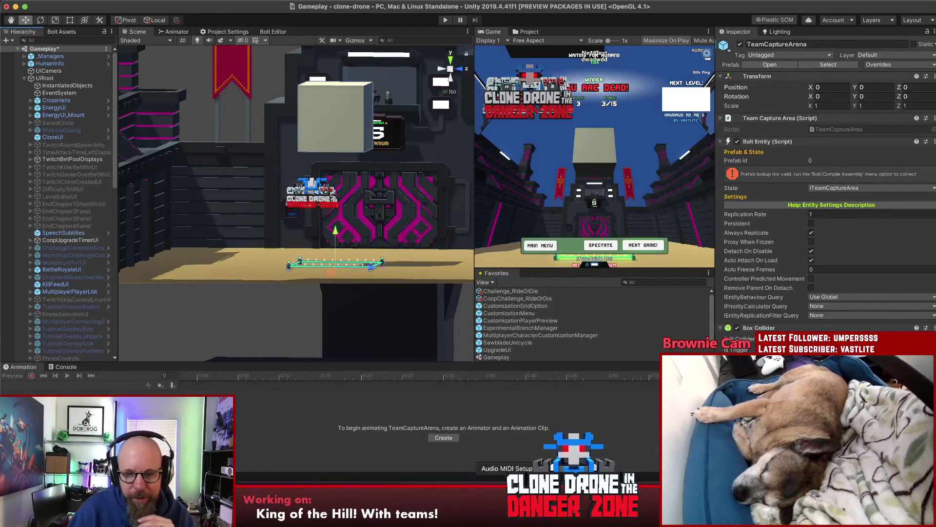
pyautogui.click(475, 507)
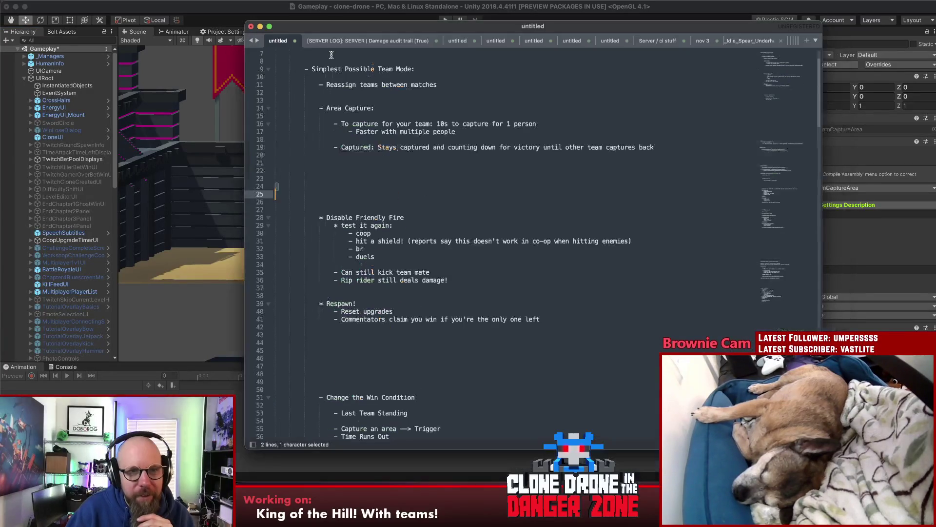
# Add the indented point '- How do we illustrate who has captured it?' under Area Capture.
pyautogui.click(385, 79)
pyautogui.click(414, 116)
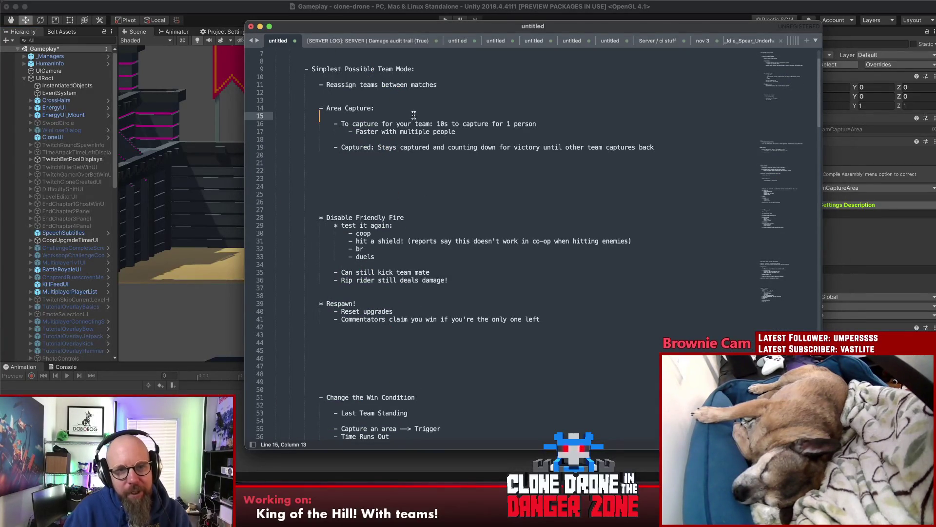
pyautogui.press('Return')
pyautogui.press('Return')
pyautogui.press('Return')
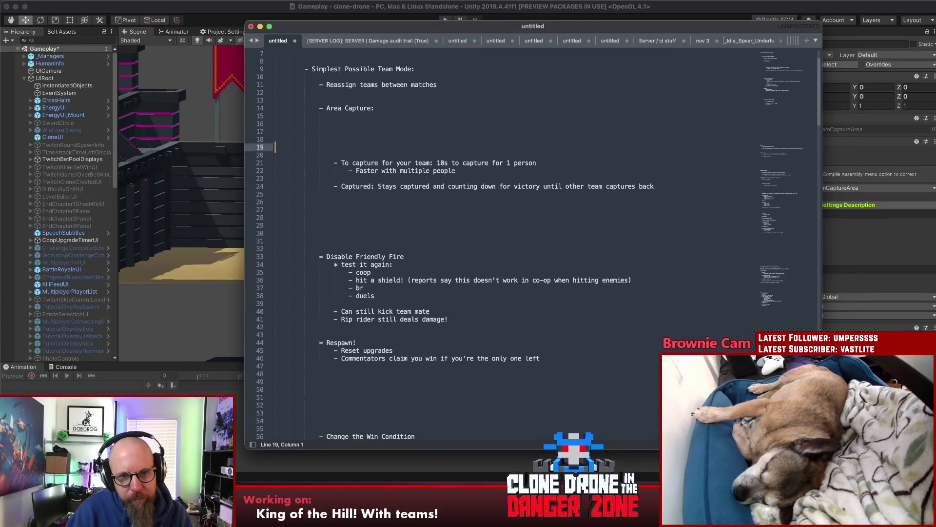
pyautogui.press('Up')
pyautogui.press('Up')
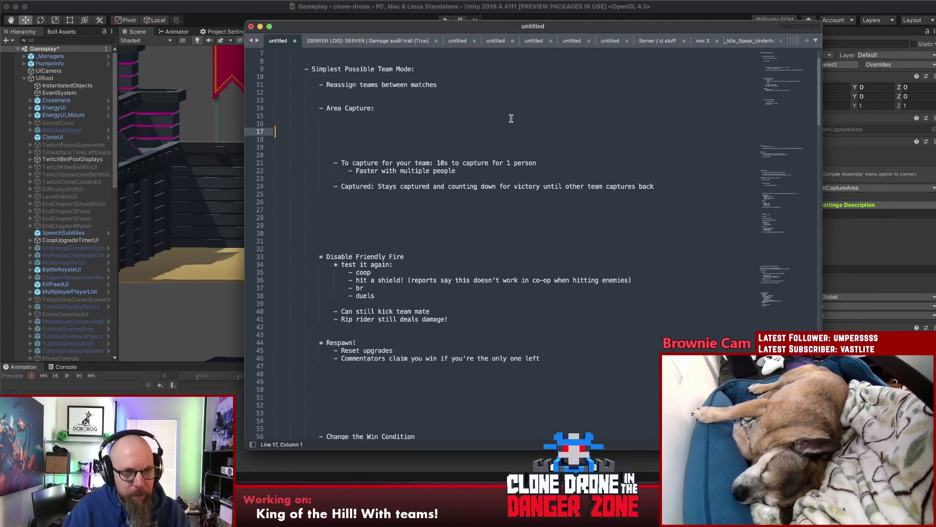
pyautogui.press('Tab')
pyautogui.press('Tab')
pyautogui.press('Tab')
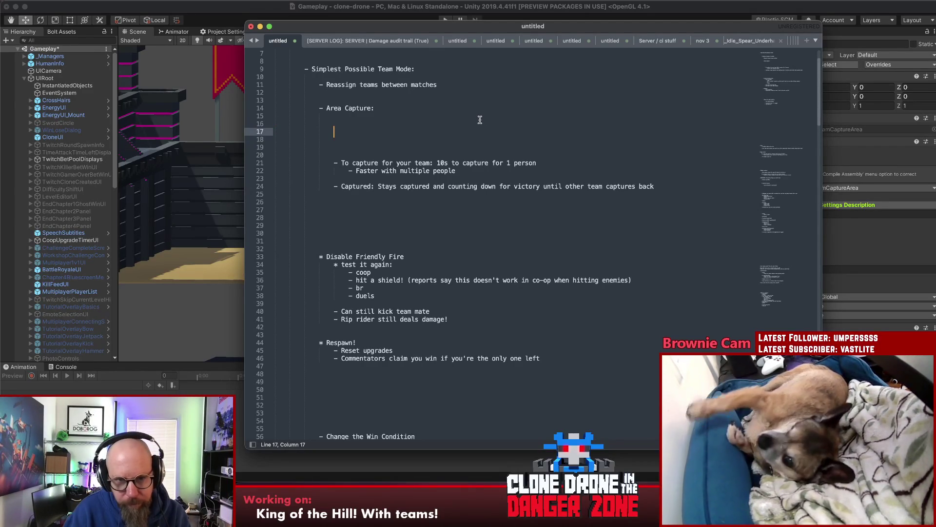
pyautogui.press('Return')
pyautogui.press('Return')
pyautogui.press('Return')
pyautogui.click(522, 131)
pyautogui.write('- ')
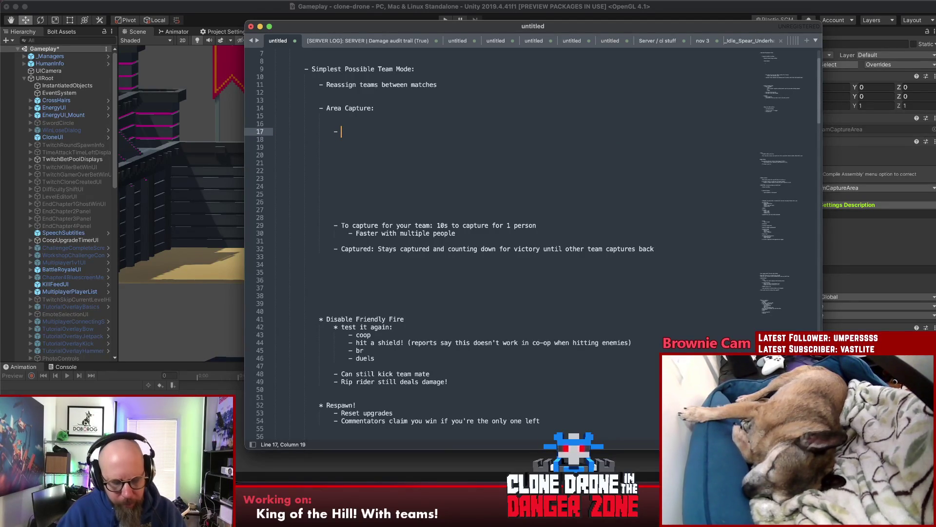
pyautogui.write('How do we illustrate who has ca')
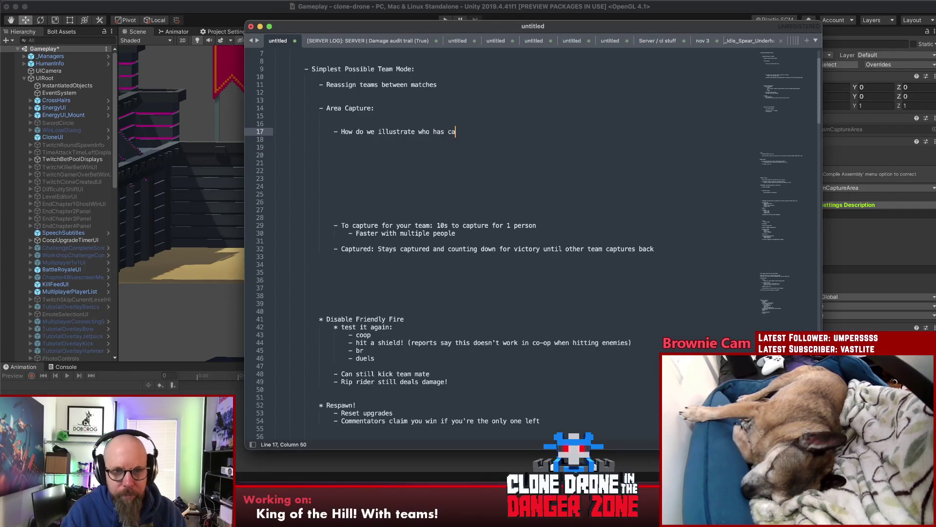
pyautogui.write('ptured it?')
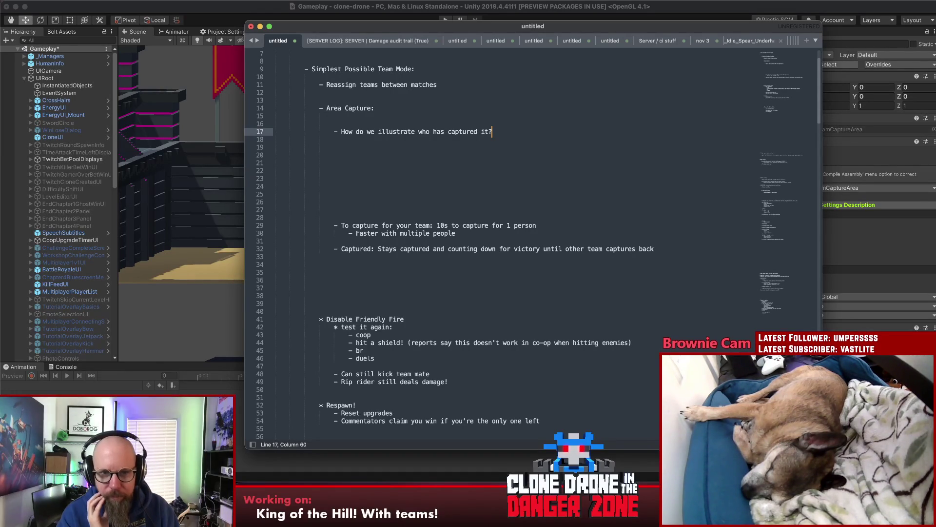
pyautogui.press('Return')
pyautogui.press('Return')
pyautogui.press('Return')
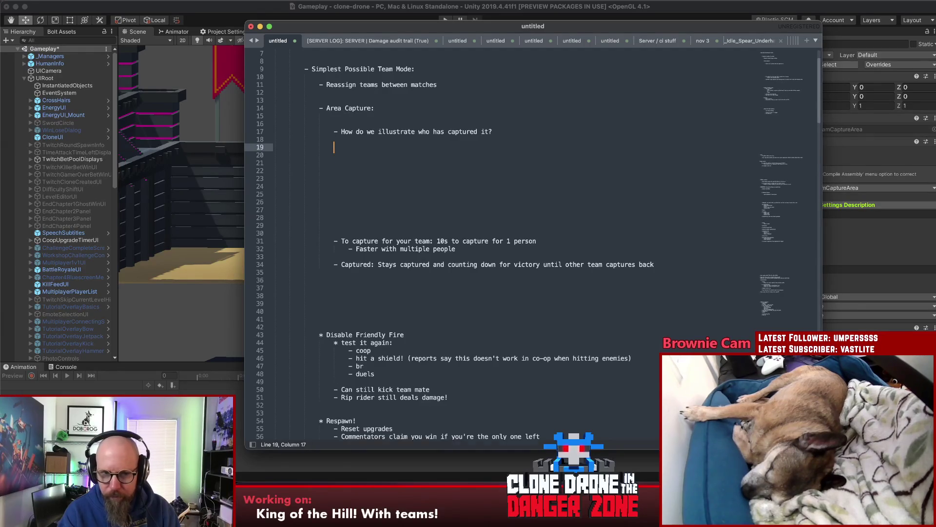
# Add an indented '- Options:' sub-point with '- Put it in the main UI as an overlay'.
pyautogui.press('Up')
pyautogui.press('Tab')
pyautogui.press('Tab')
pyautogui.press('Tab')
pyautogui.write('- Options:')
pyautogui.press('Return')
pyautogui.press('Tab')
pyautogui.write('- Put it in the main')
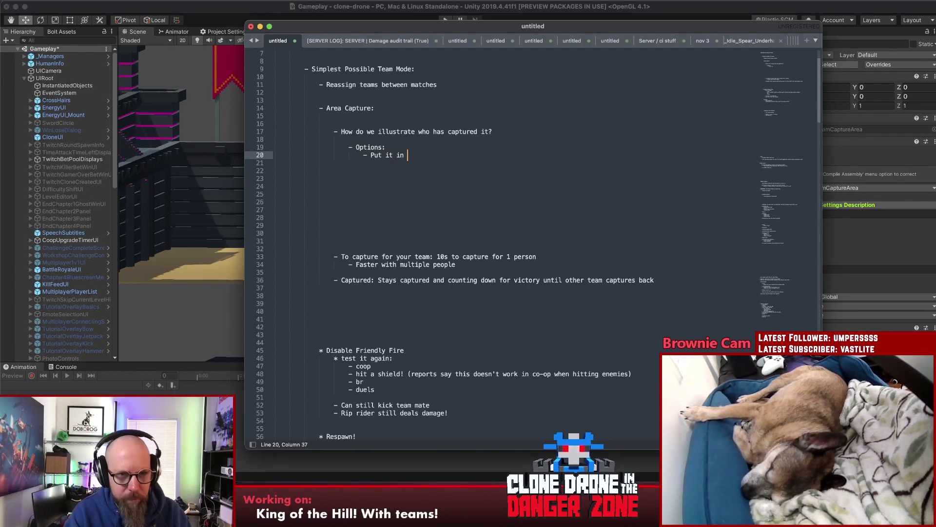
pyautogui.write(' UI')
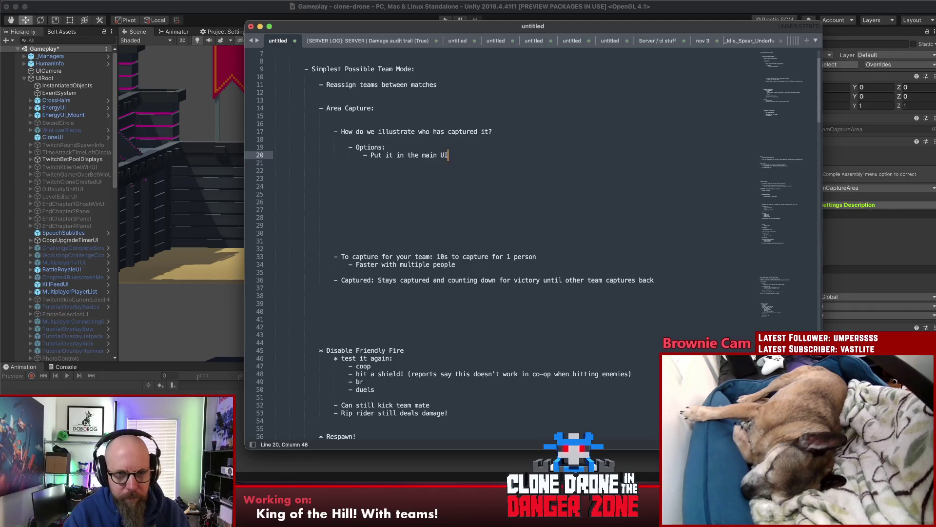
pyautogui.write(' as an overlay')
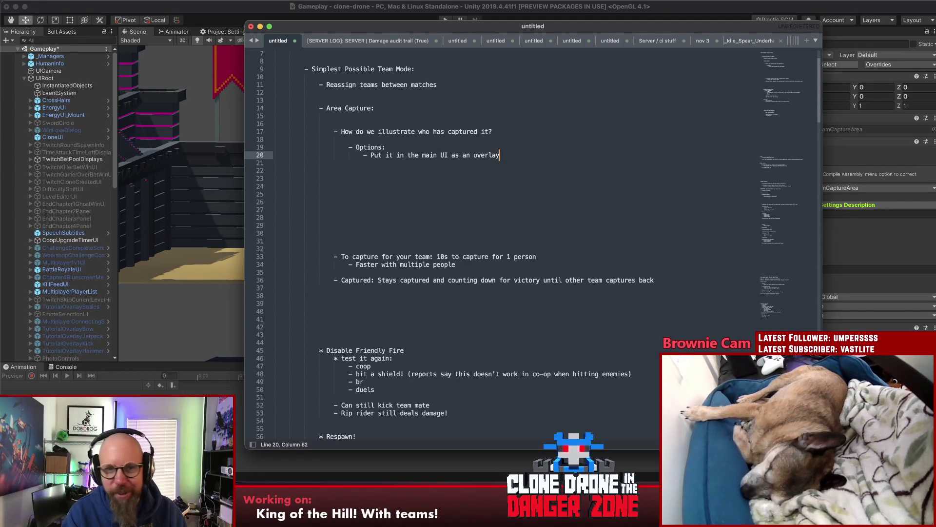
# Add '- Put it on the area itself' with an indented '- Bar charts' beneath it.
pyautogui.press('Return')
pyautogui.write('- ')
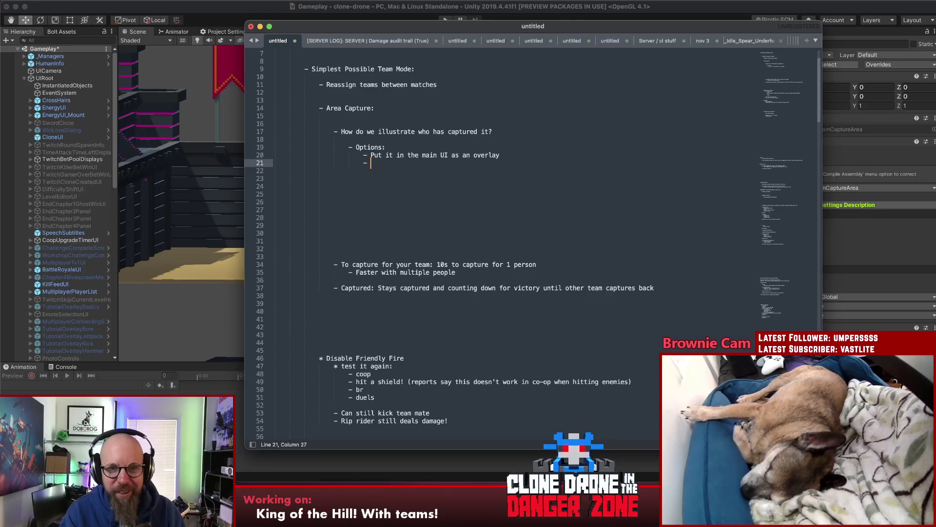
pyautogui.write('Put i')
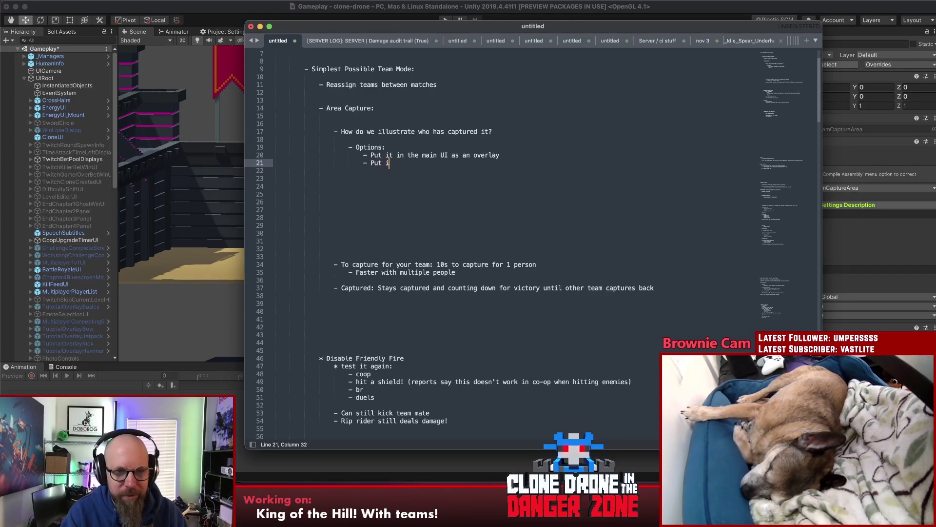
pyautogui.write('t on the a')
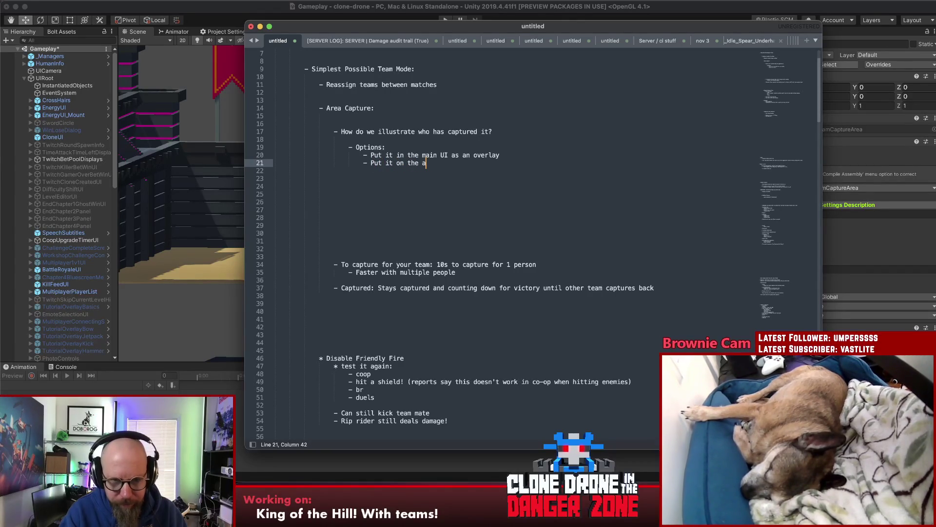
pyautogui.write('rea itself')
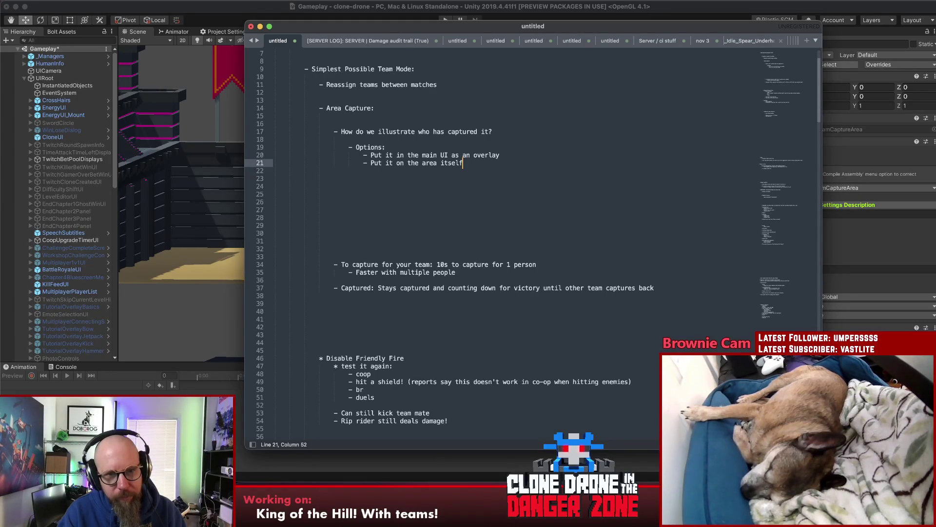
pyautogui.press('Return')
pyautogui.press('Tab')
pyautogui.write('- ')
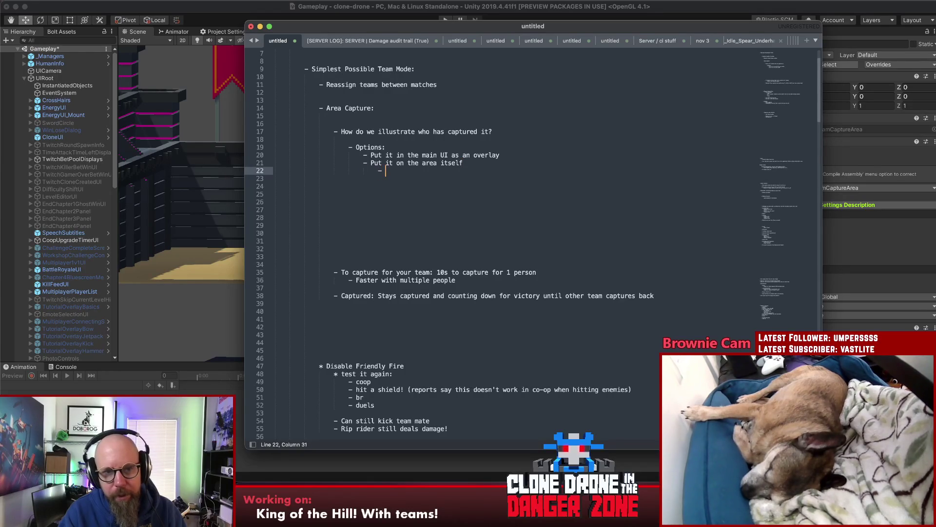
pyautogui.write('Bar charts')
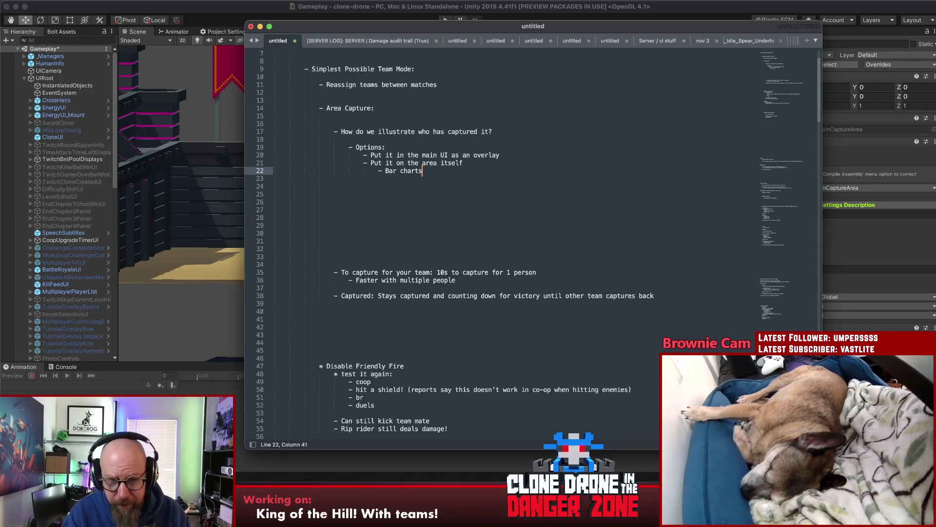
# Add '- Circular thing' under the area option and delete the Bar charts text.
pyautogui.press('Return')
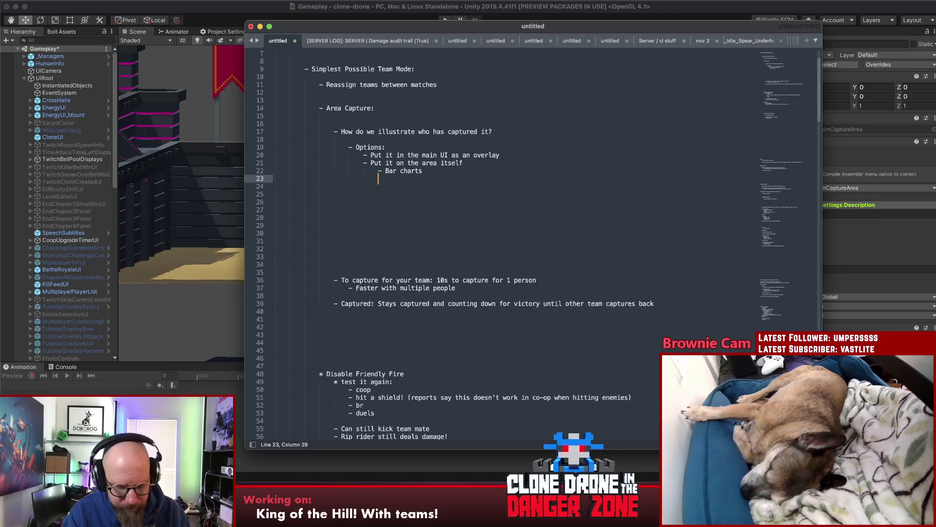
pyautogui.write('- Circular')
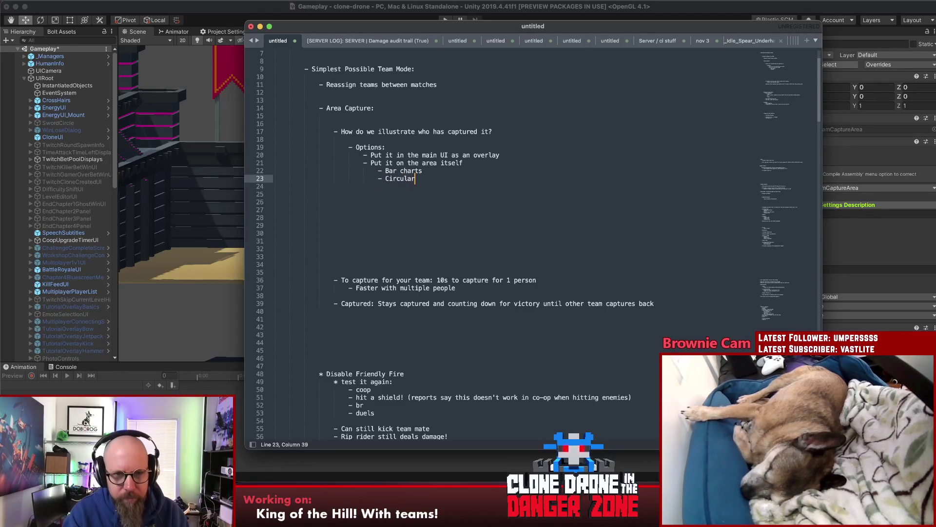
pyautogui.write(' thing')
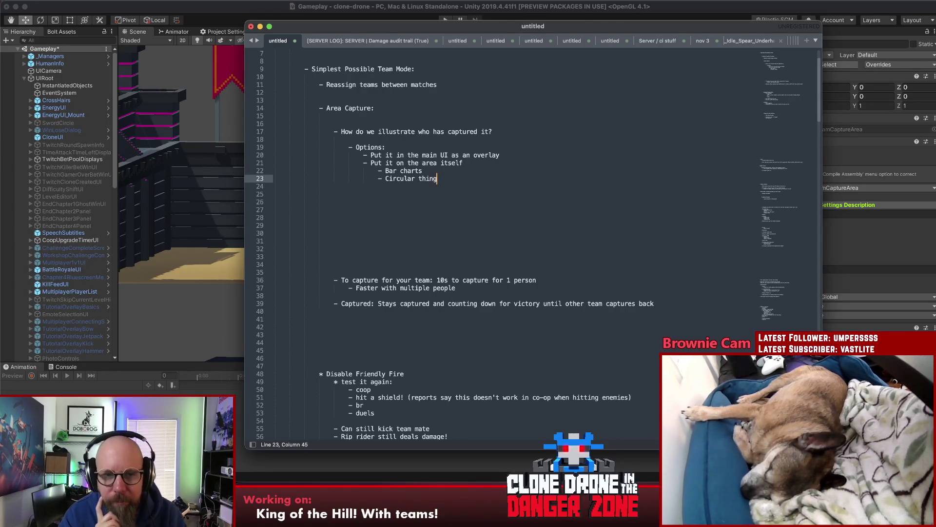
pyautogui.press('Up')
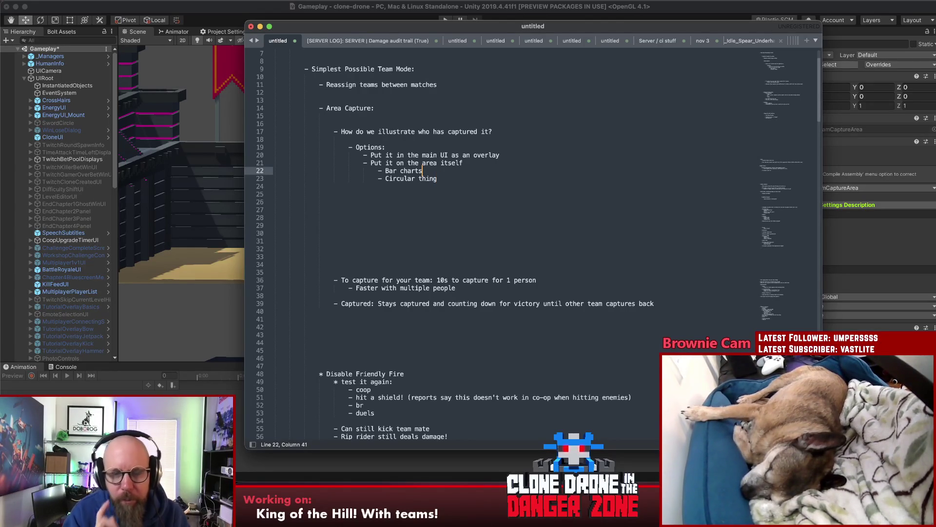
pyautogui.press('super+shift+Left')
pyautogui.press('BackSpace')
pyautogui.press('BackSpace')
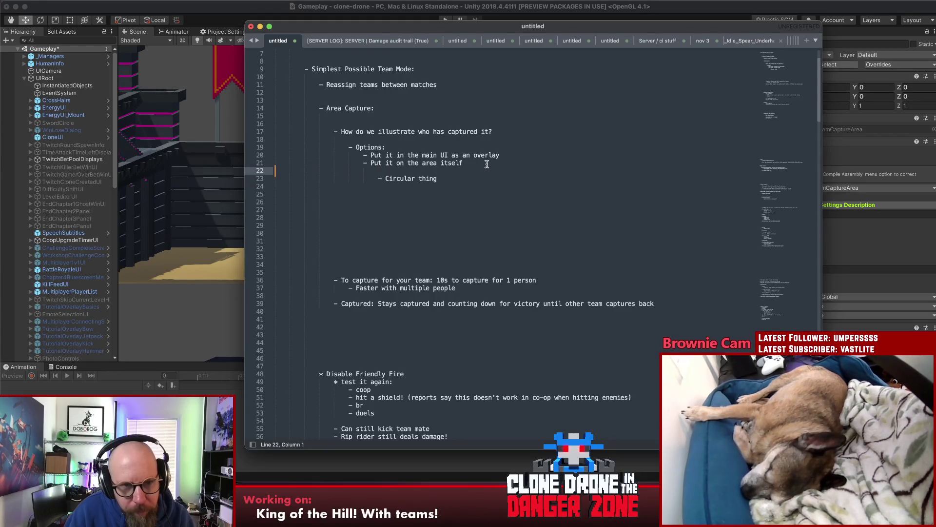
pyautogui.press('Delete')
pyautogui.press('Down')
# Tidy the Circular thing line, then return to Unity and select the white cube.
pyautogui.press('End')
pyautogui.press('ctrl+super+Up')
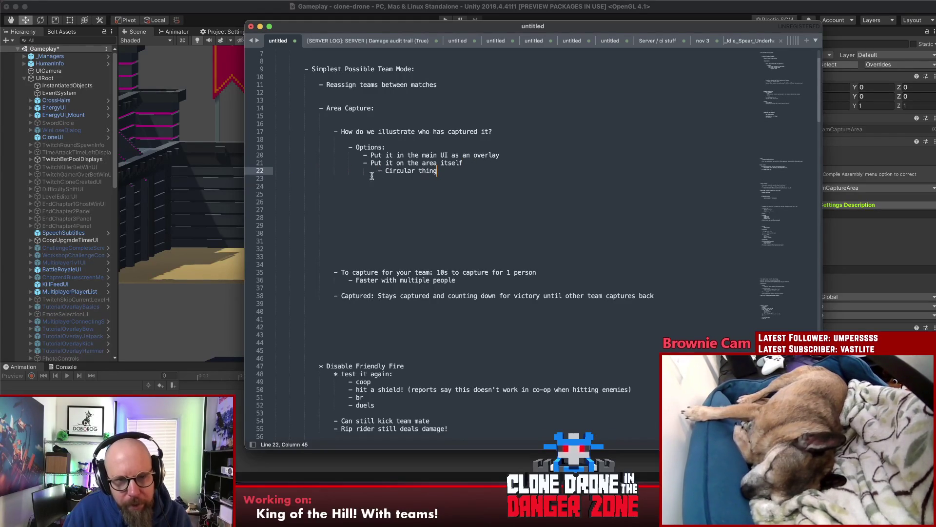
pyautogui.hotkey('alt', 'shift', 'Left')
pyautogui.hotkey('alt', 'shift', 'Left')
pyautogui.hotkey('alt', 'shift', 'Left')
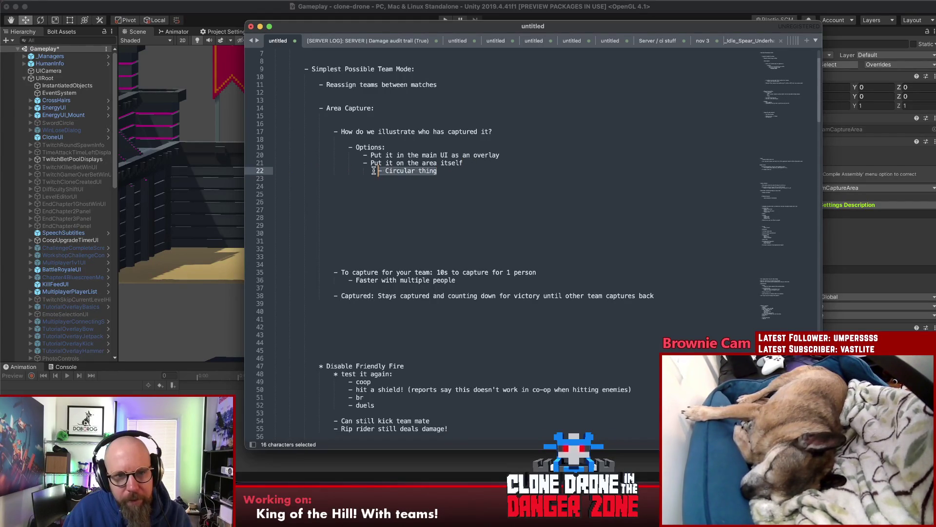
pyautogui.click(458, 171)
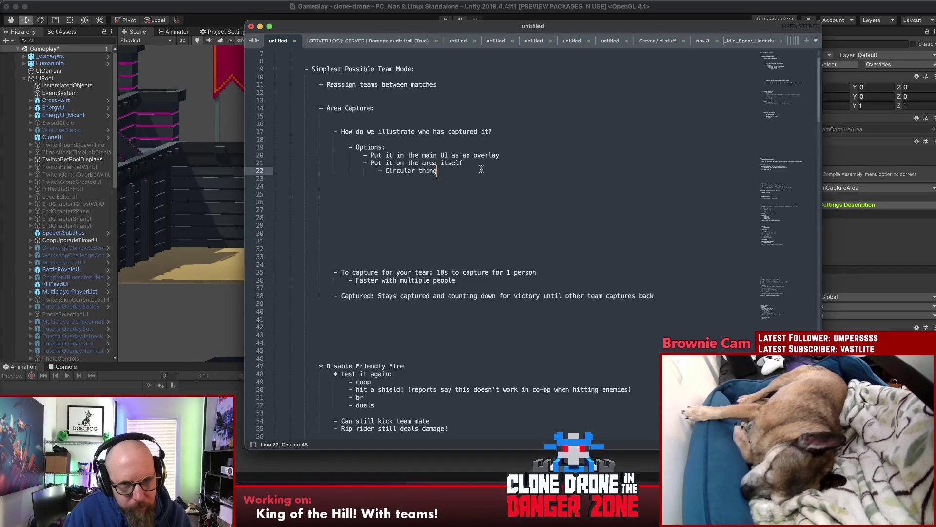
pyautogui.press('super+Tab')
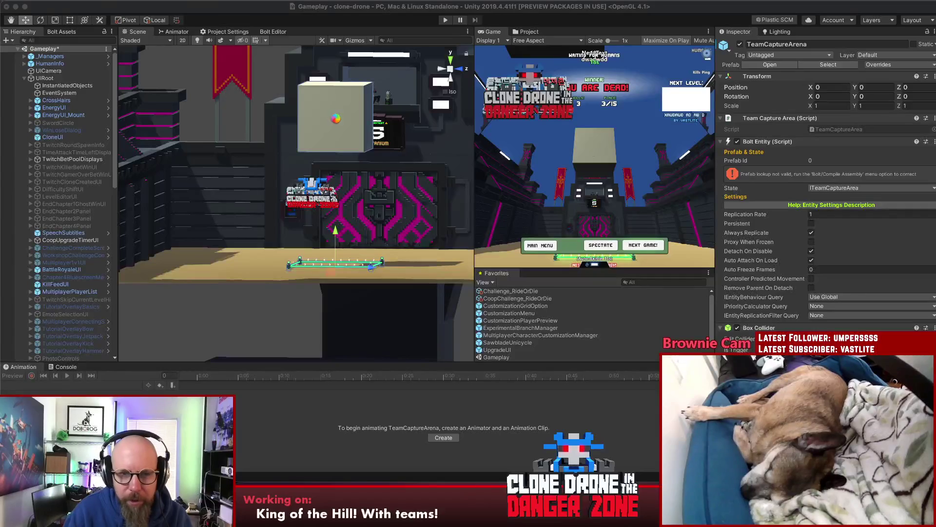
pyautogui.click(336, 118)
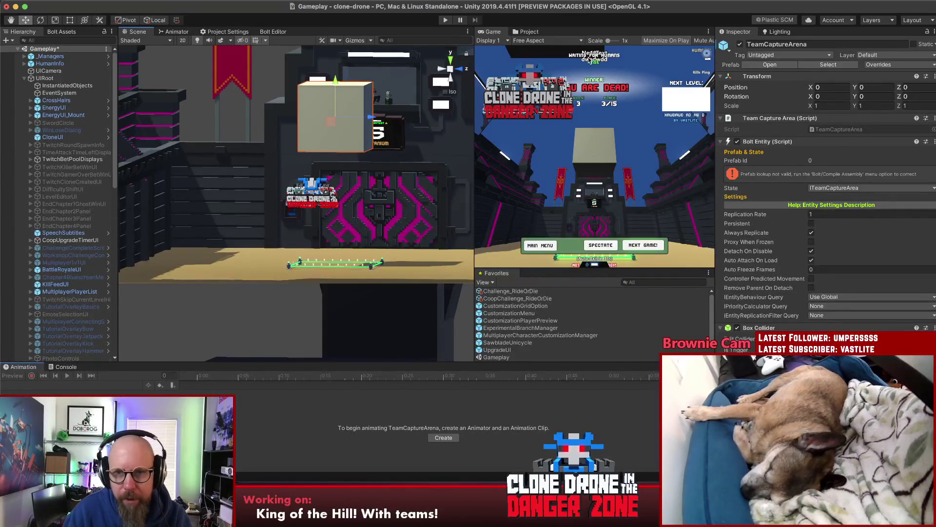
# Open the TeamCaptureArena prefab in Prefab Mode, collapse BeamRoot's children and select the Cube.
pyautogui.press('Up')
pyautogui.press('Up')
pyautogui.press('Up')
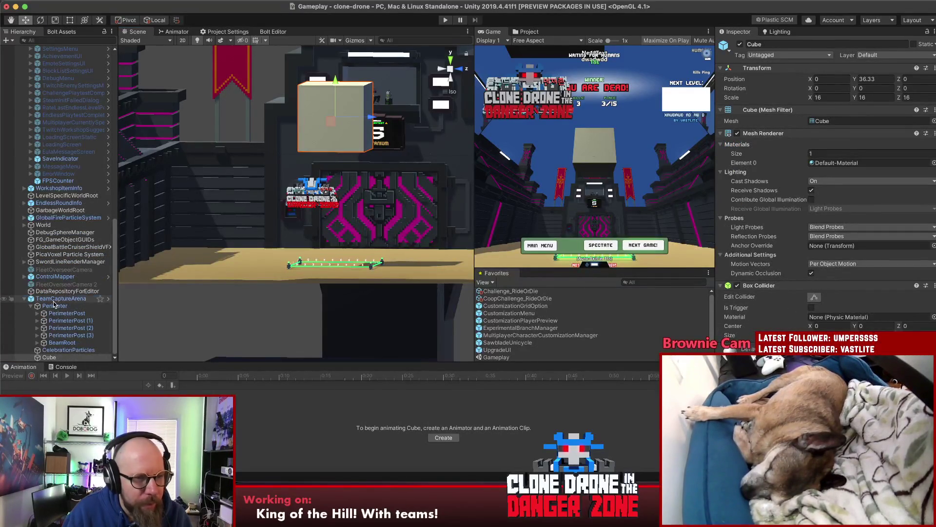
pyautogui.click(770, 65)
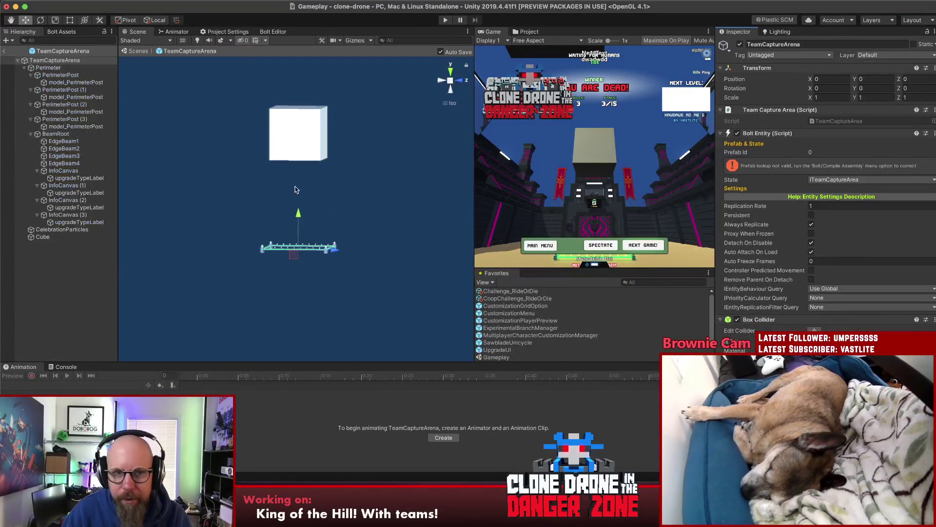
pyautogui.click(370, 155)
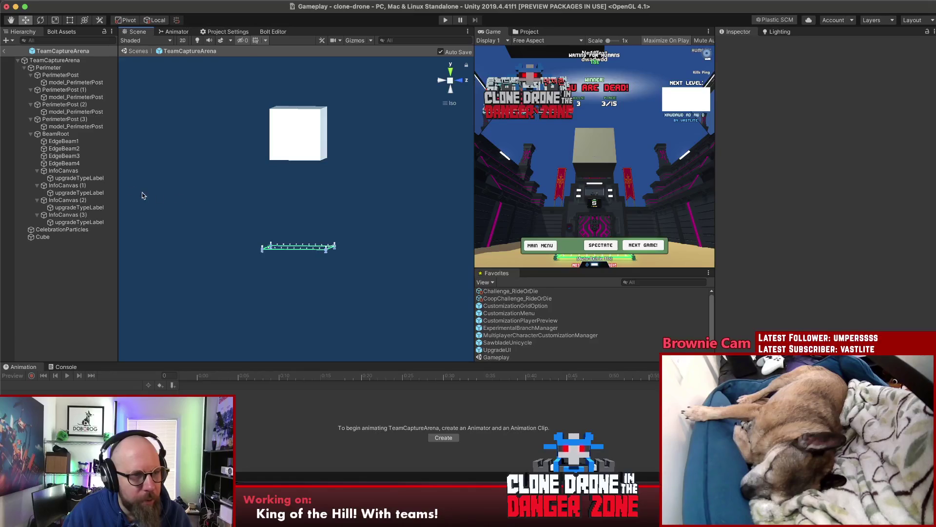
pyautogui.click(31, 133)
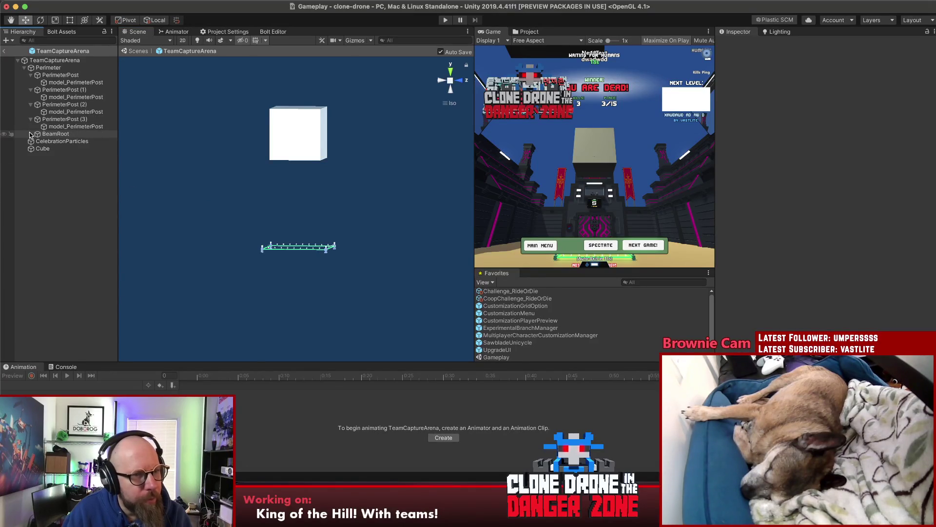
pyautogui.click(42, 148)
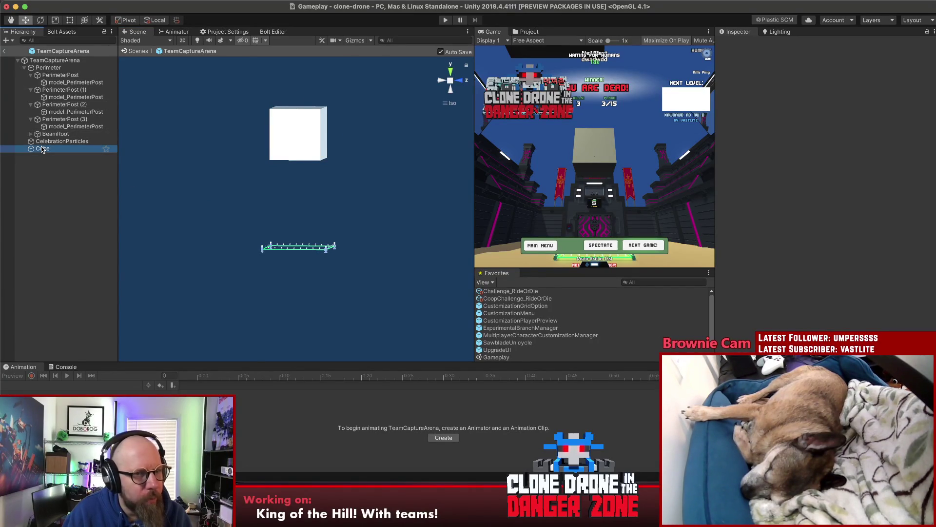
# Add a UI Image to the prefab, then delete the stray Image object.
pyautogui.rightClick(47, 182)
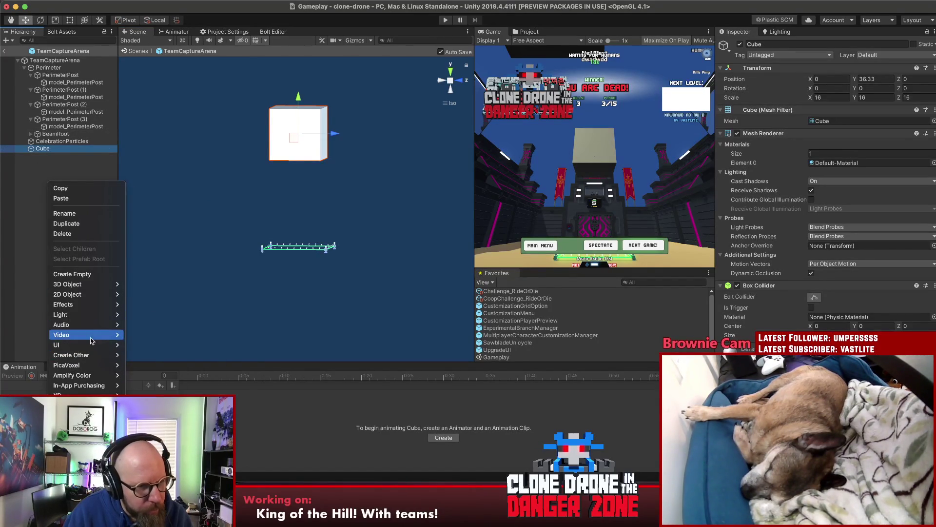
pyautogui.click(159, 275)
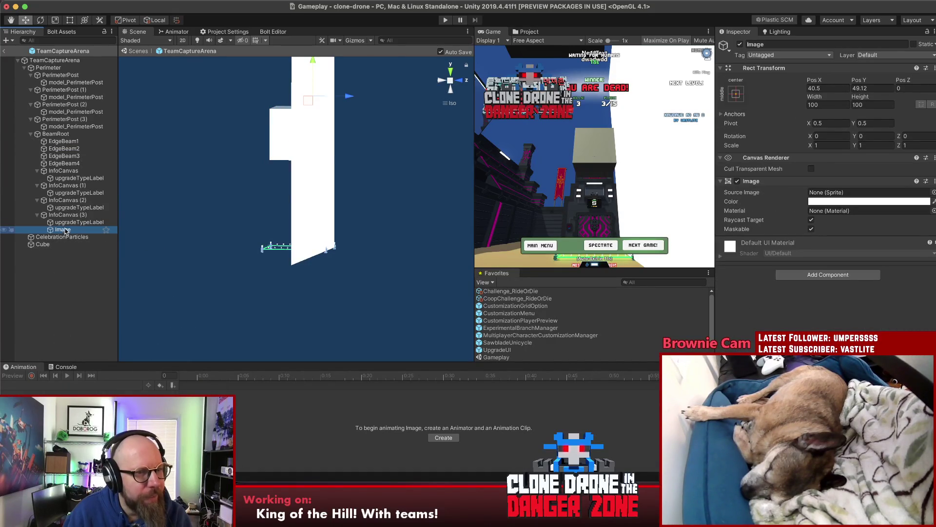
pyautogui.click(67, 244)
pyautogui.click(64, 230)
pyautogui.press('super+BackSpace')
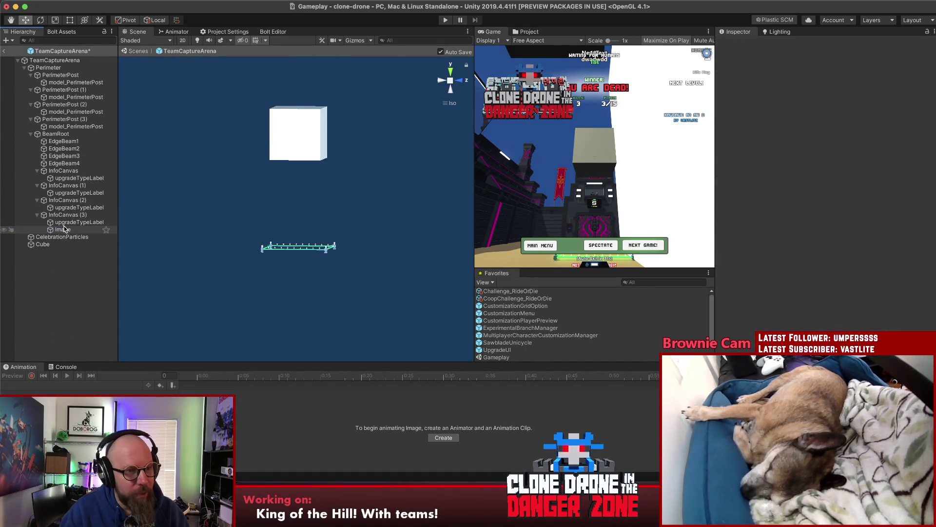
# Duplicate InfoCanvas (3) into InfoCanvas (4), nest it under Cube, and rename Cube to TopInfoArea.
pyautogui.click(62, 215)
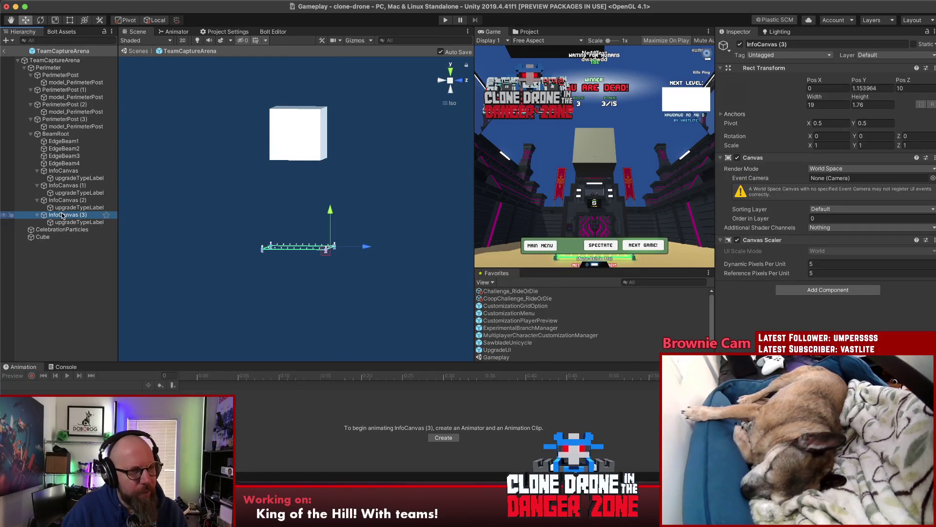
pyautogui.press('super+d')
pyautogui.moveTo(56, 229); pyautogui.dragTo(47, 248)
pyautogui.click(44, 238)
pyautogui.write('Top')
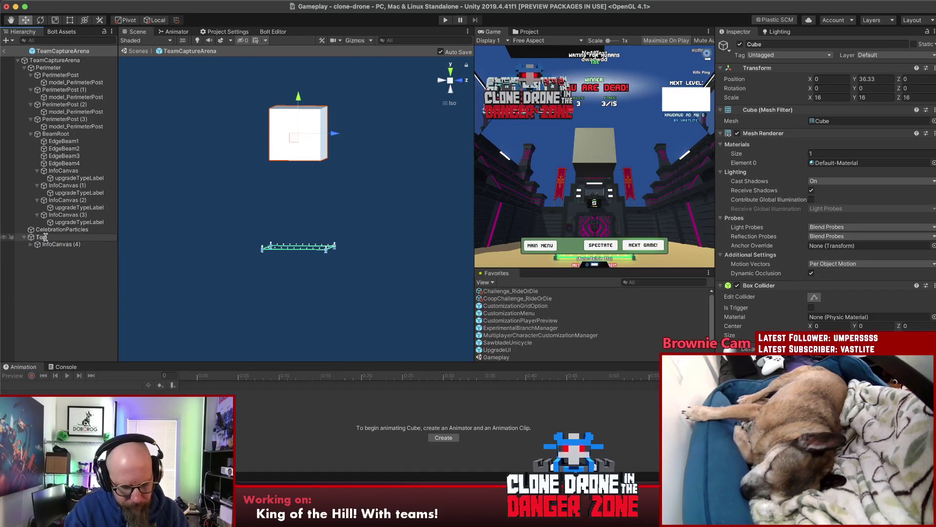
pyautogui.write('InfoArea')
pyautogui.press('Return')
# Check TopInfoArea and its InfoCanvas (4) child, then orbit the scene to an angled view.
pyautogui.click(52, 237)
pyautogui.click(56, 245)
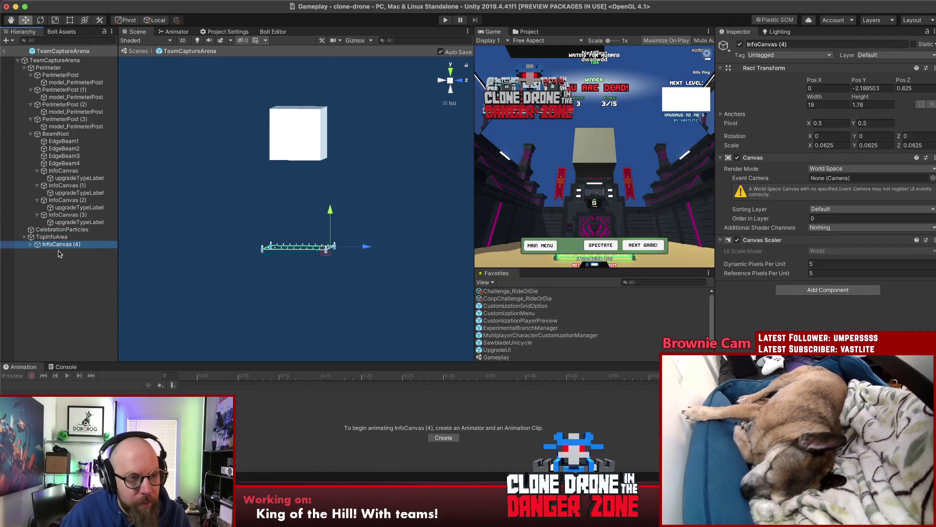
pyautogui.click(81, 268)
pyautogui.click(53, 244)
pyautogui.click(51, 238)
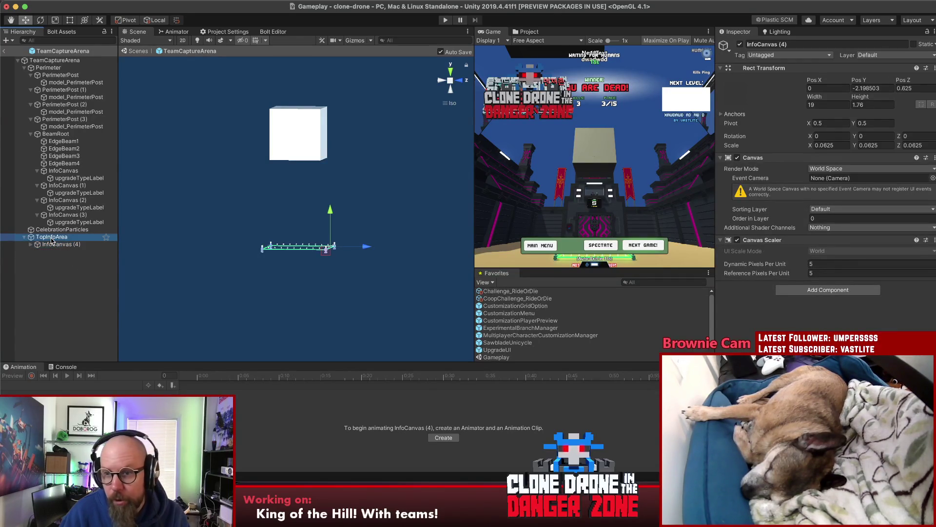
pyautogui.click(56, 273)
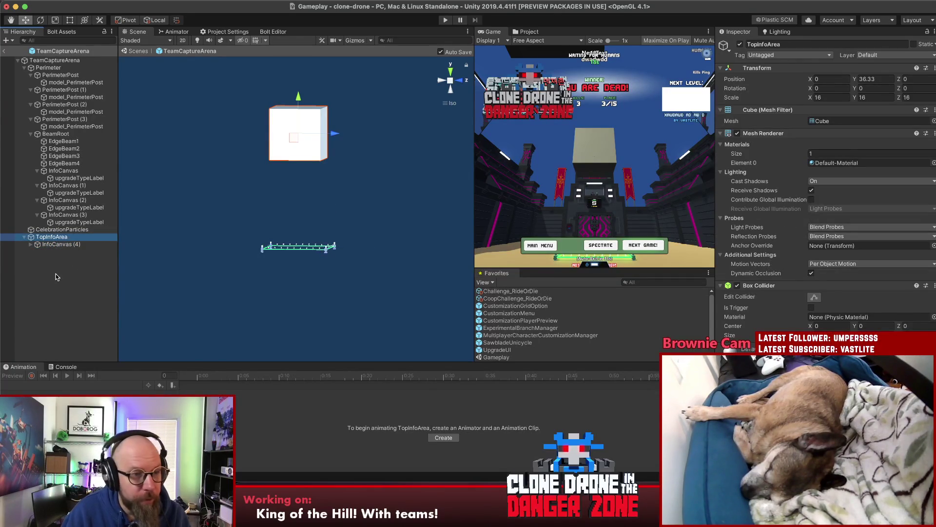
pyautogui.click(57, 243)
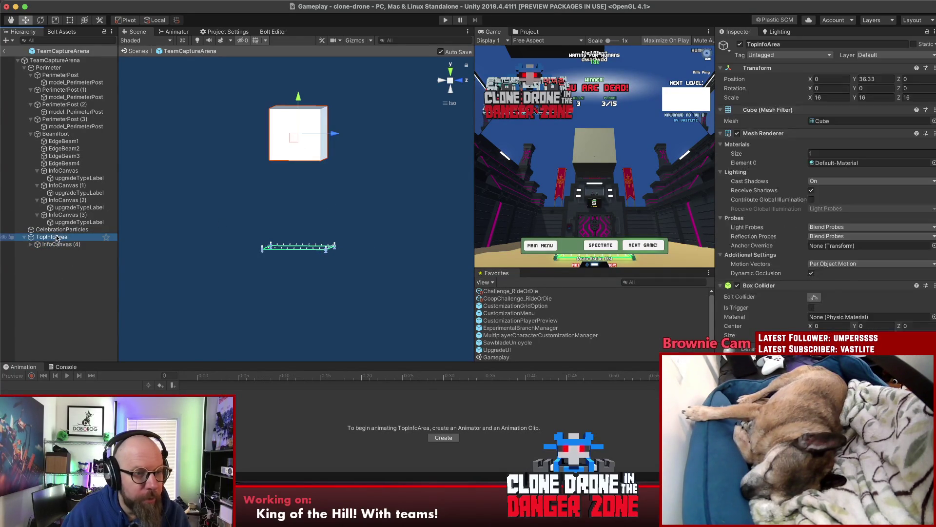
pyautogui.click(68, 273)
pyautogui.moveTo(205, 224)
pyautogui.keyDown('alt'); pyautogui.mouseDown()
pyautogui.moveTo(484, 178)
pyautogui.moveTo(368, 162)
pyautogui.mouseUp(); pyautogui.keyUp('alt')
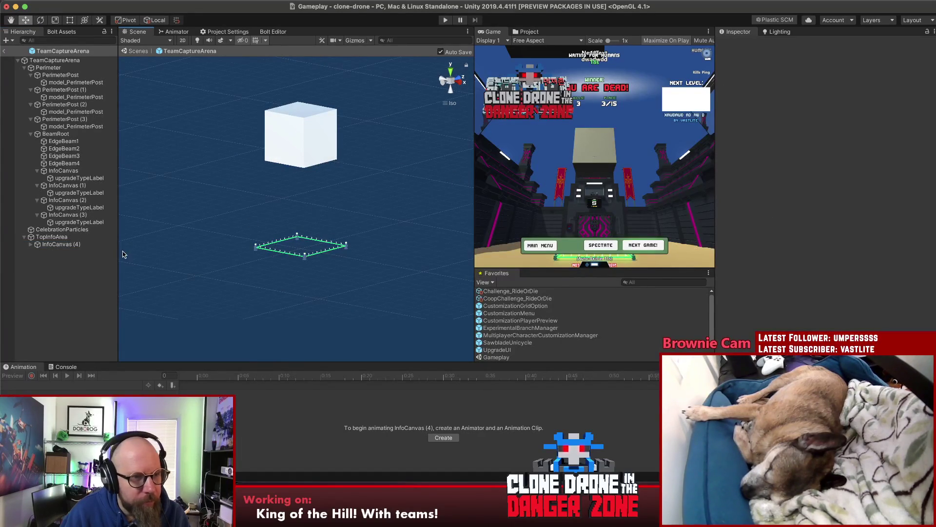
# Raise InfoCanvas (4) up to the cube and disable TopInfoArea's Box Collider and Mesh Renderer.
pyautogui.click(58, 245)
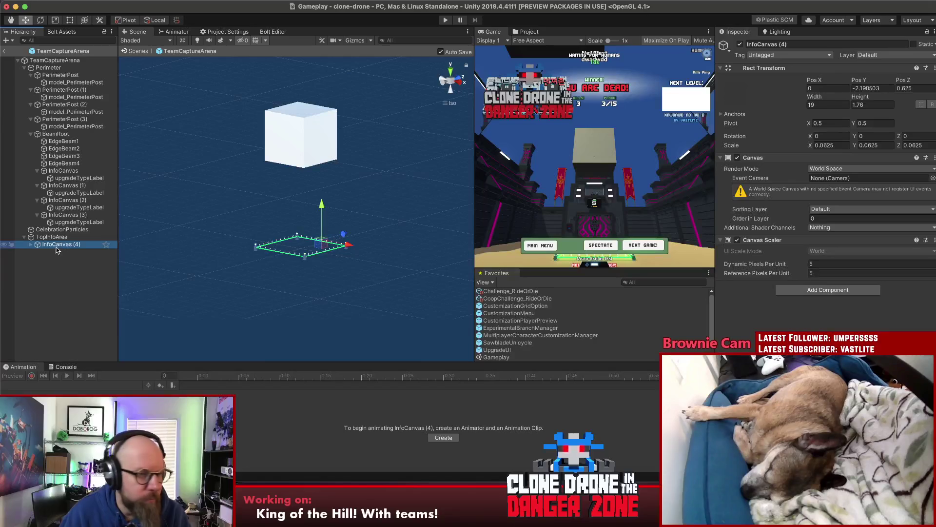
pyautogui.moveTo(320, 216); pyautogui.dragTo(320, 105)
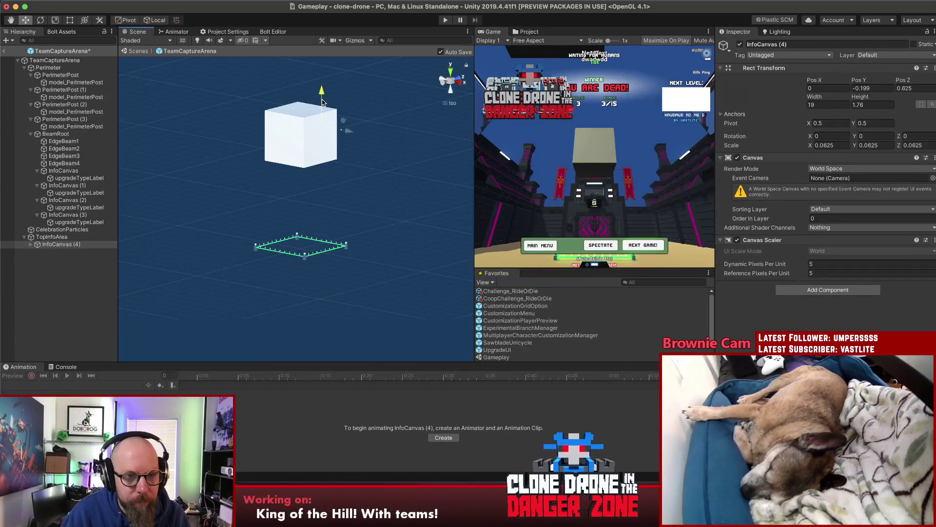
pyautogui.moveTo(240, 164); pyautogui.dragTo(845, 168)
pyautogui.click(93, 267)
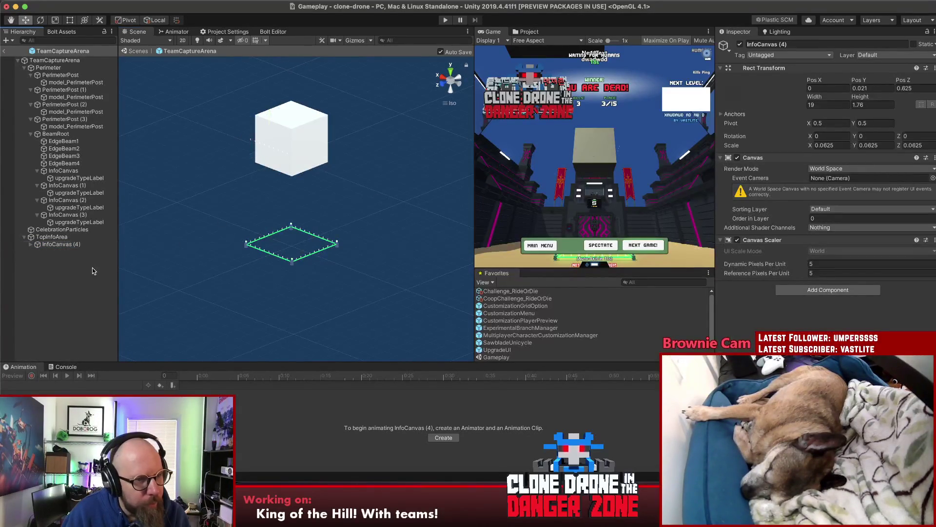
pyautogui.click(69, 236)
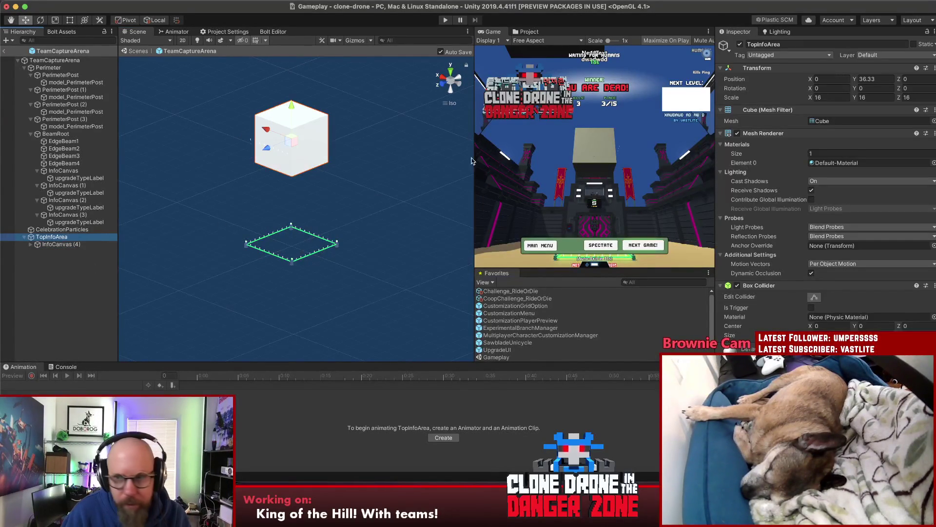
pyautogui.click(737, 285)
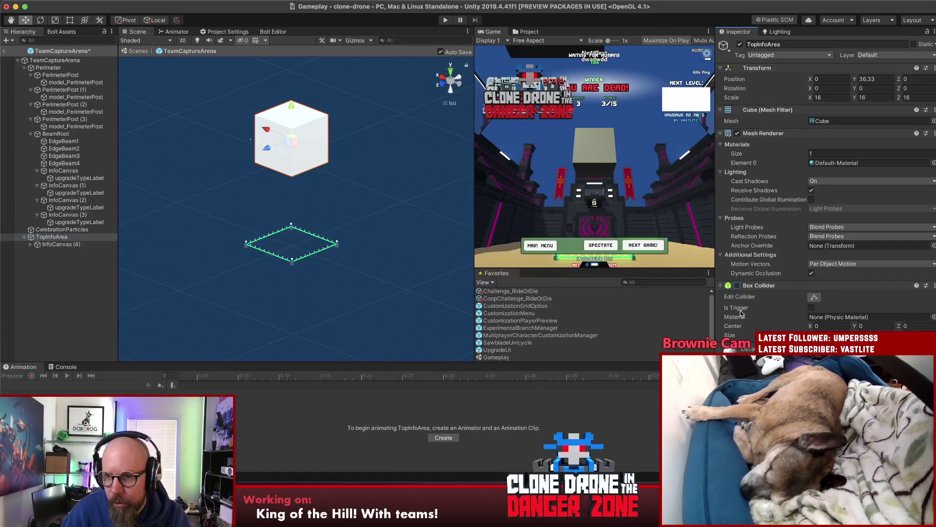
pyautogui.click(737, 133)
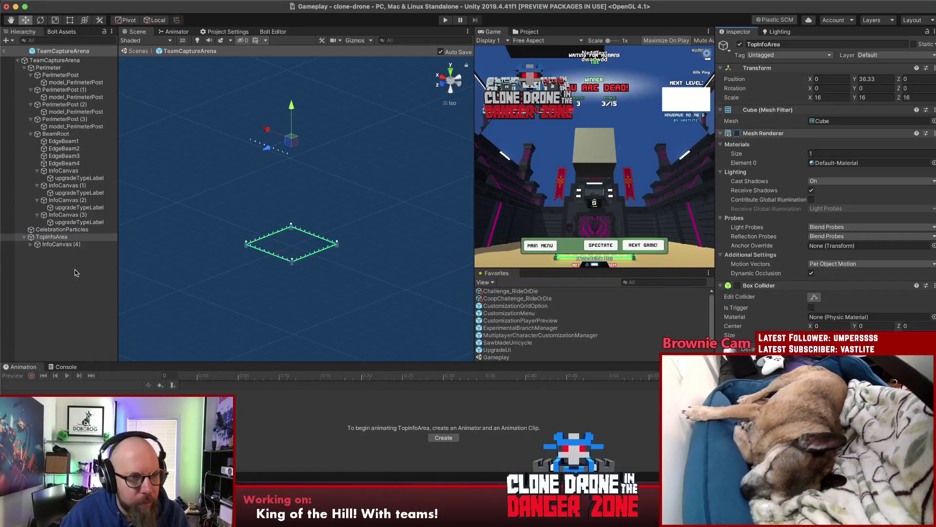
# Add a UI Image inside the InfoCanvas (4) canvas.
pyautogui.click(55, 245)
pyautogui.moveTo(274, 219); pyautogui.dragTo(305, 218)
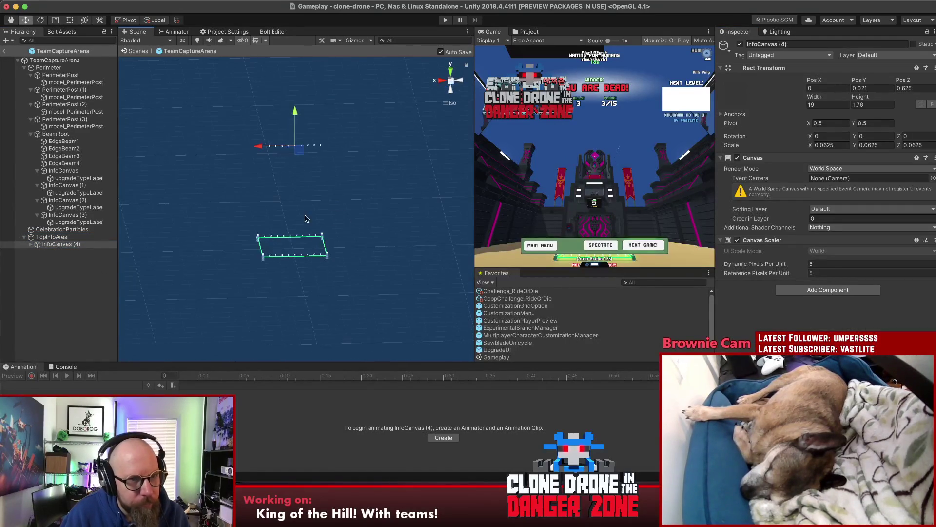
pyautogui.rightClick(64, 245)
pyautogui.click(58, 245)
pyautogui.click(32, 245)
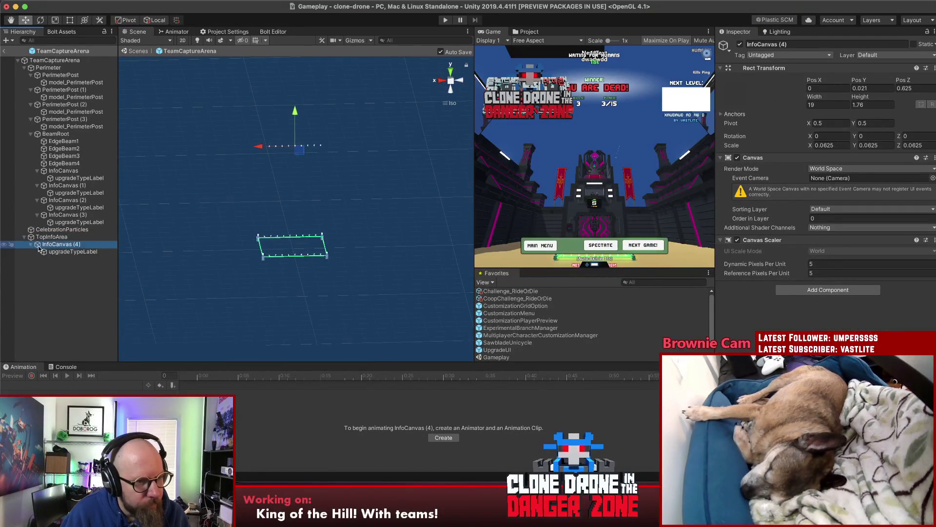
pyautogui.rightClick(52, 244)
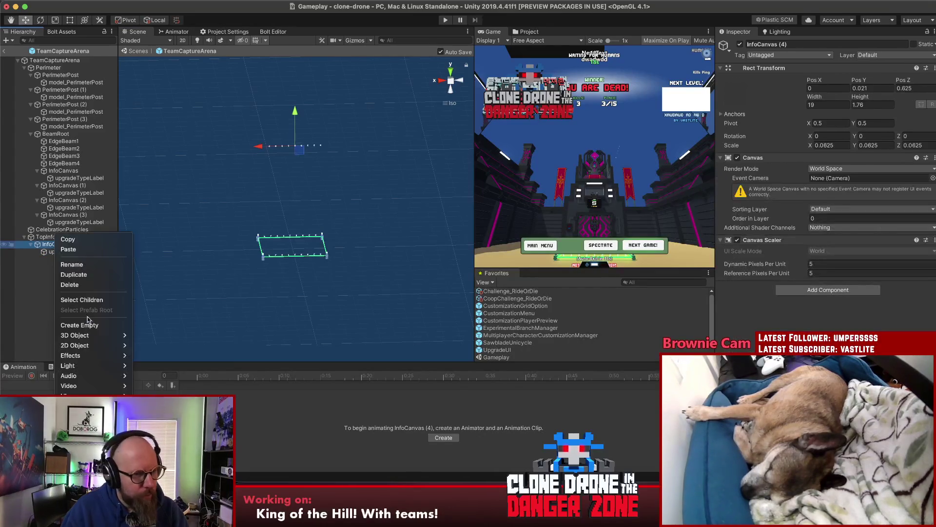
pyautogui.click(51, 249)
# Rename the text label to timeLeftLabel and set its text to 170.
pyautogui.click(68, 259)
pyautogui.write('timeLeftLabel')
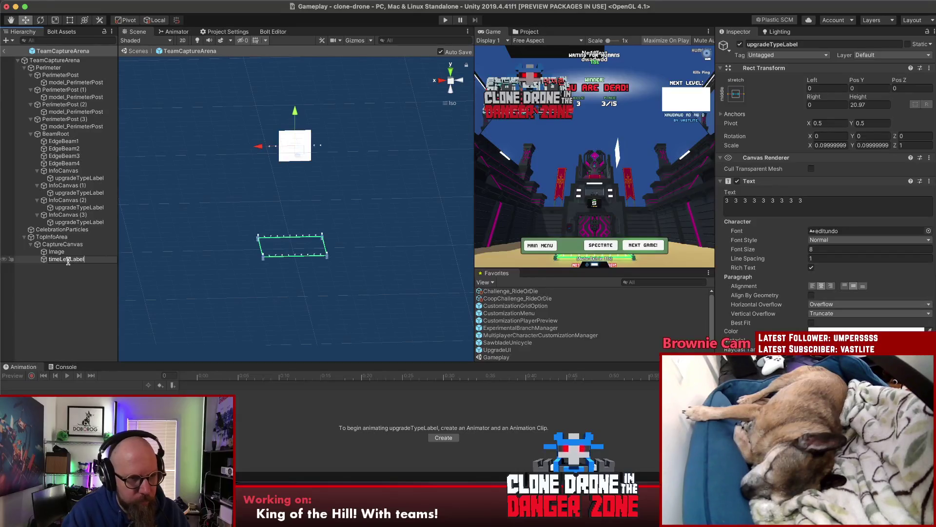
pyautogui.press('Return')
pyautogui.click(837, 209)
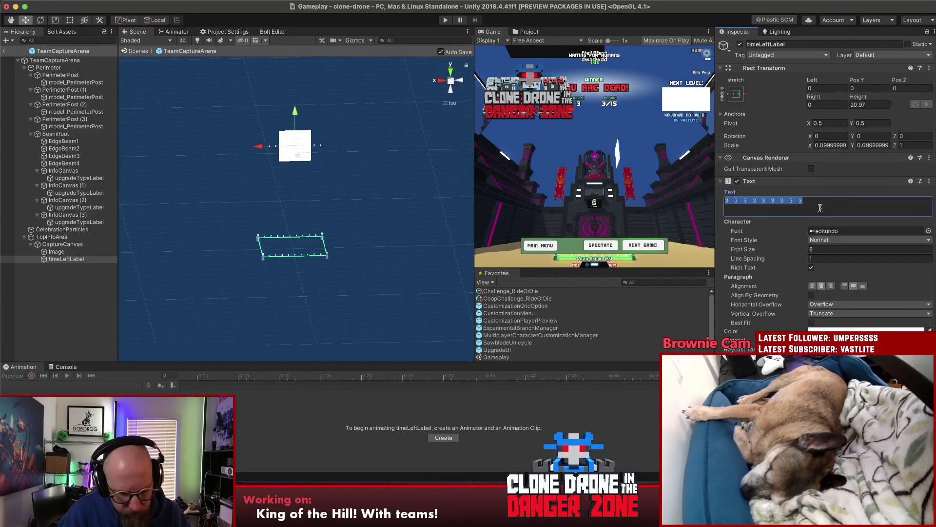
pyautogui.write('170')
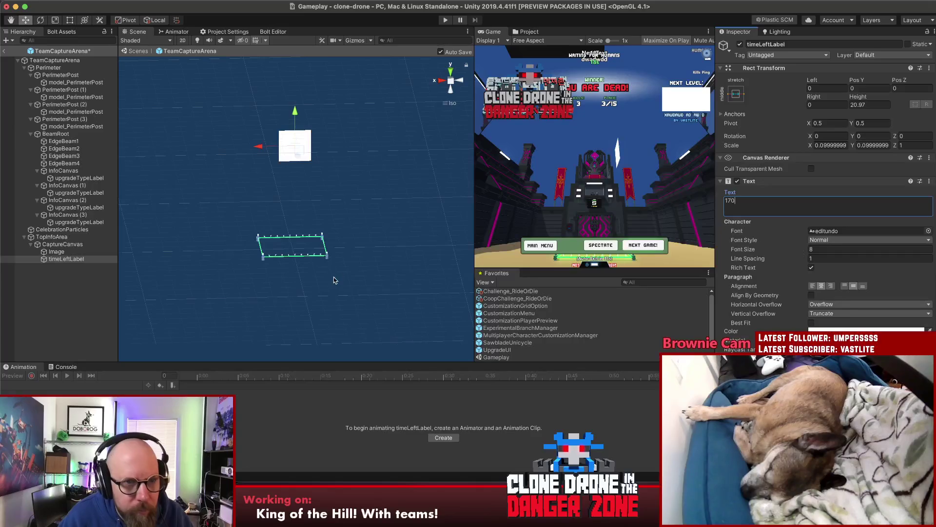
pyautogui.click(56, 251)
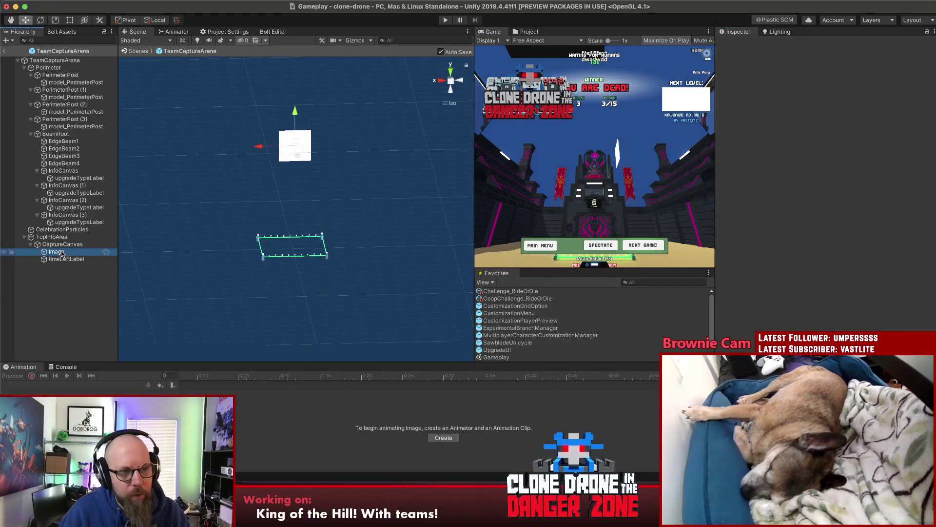
# Set the Image's Source Image to the Circle sprite.
pyautogui.click(933, 192)
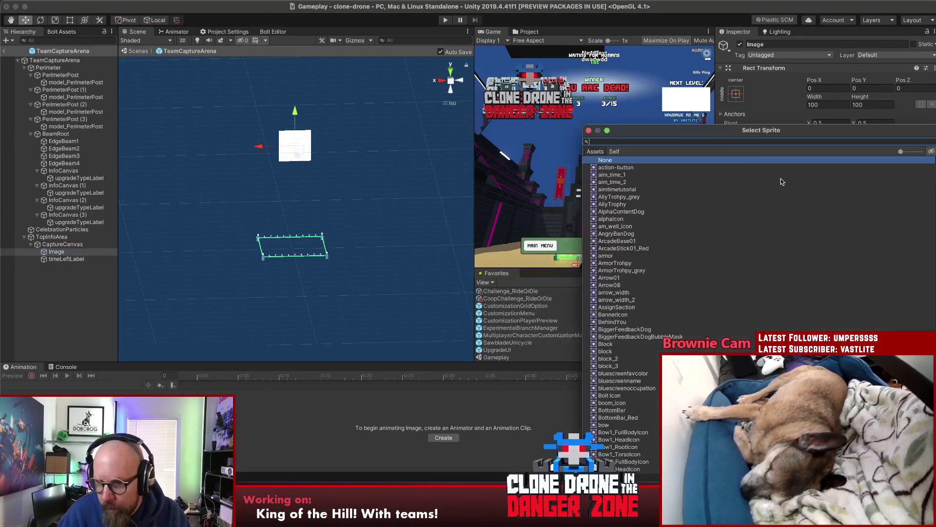
pyautogui.write('circle')
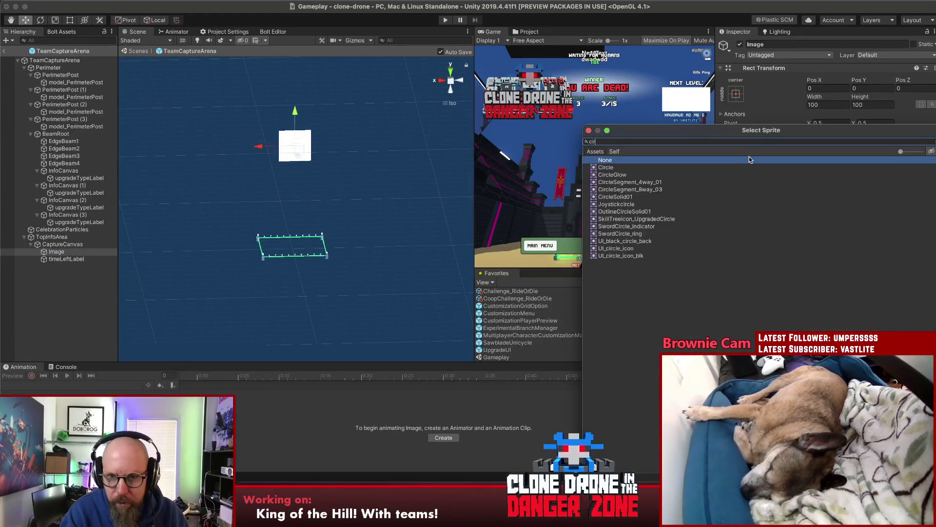
pyautogui.click(615, 167)
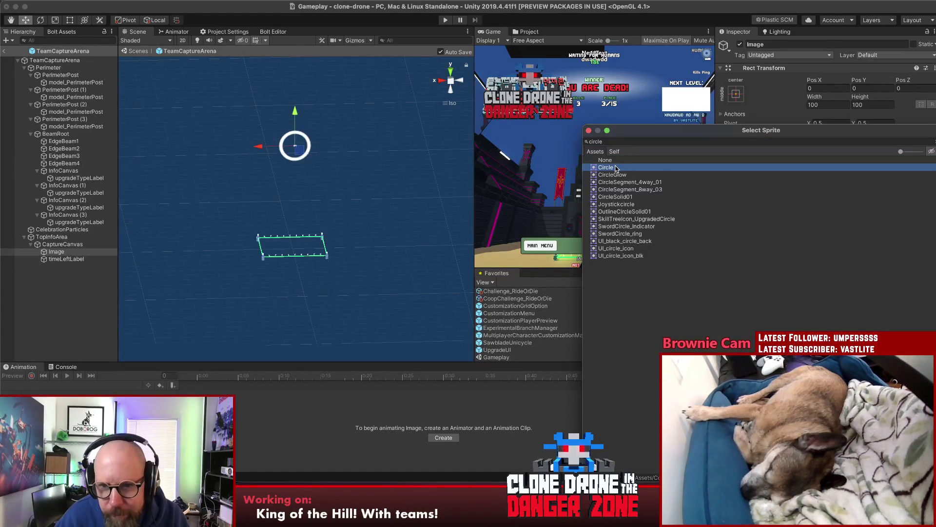
pyautogui.press('Down')
pyautogui.press('Up')
pyautogui.press('Down')
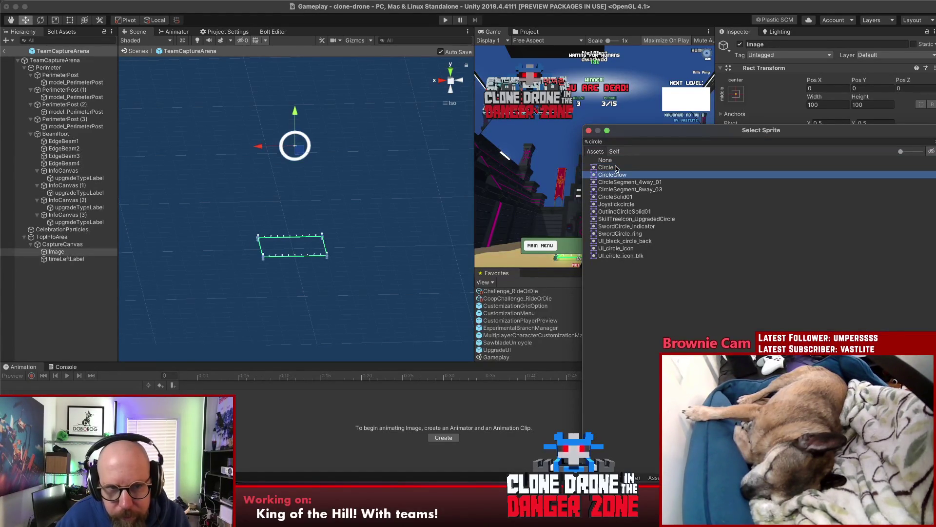
pyautogui.press('Up')
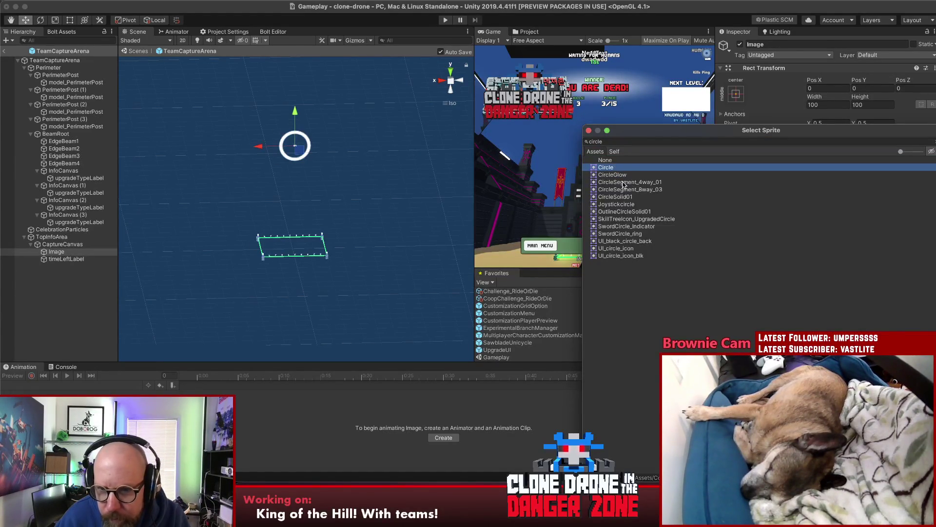
pyautogui.click(623, 182)
pyautogui.click(621, 189)
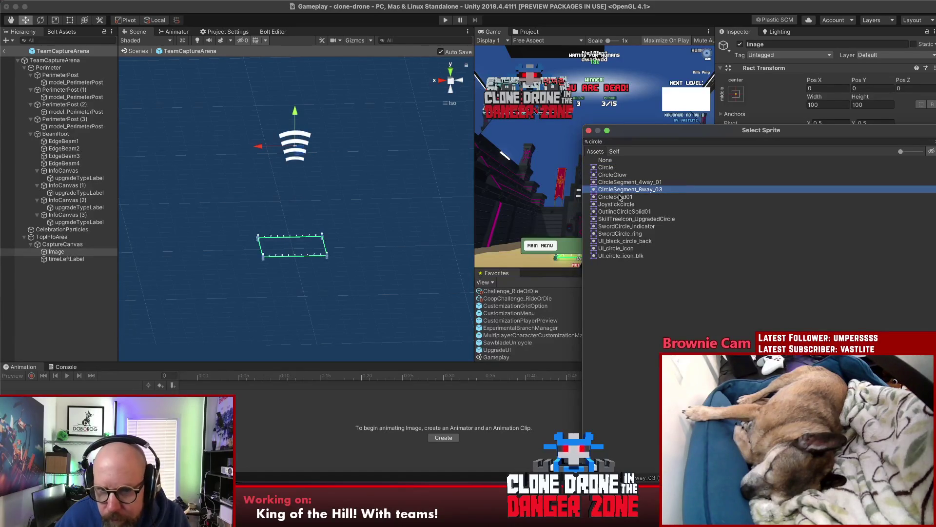
pyautogui.click(621, 197)
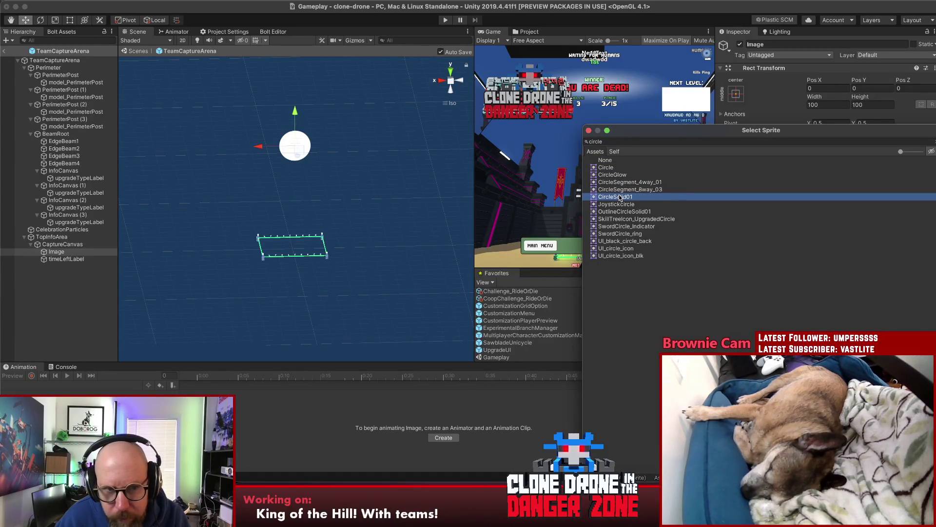
pyautogui.click(607, 168)
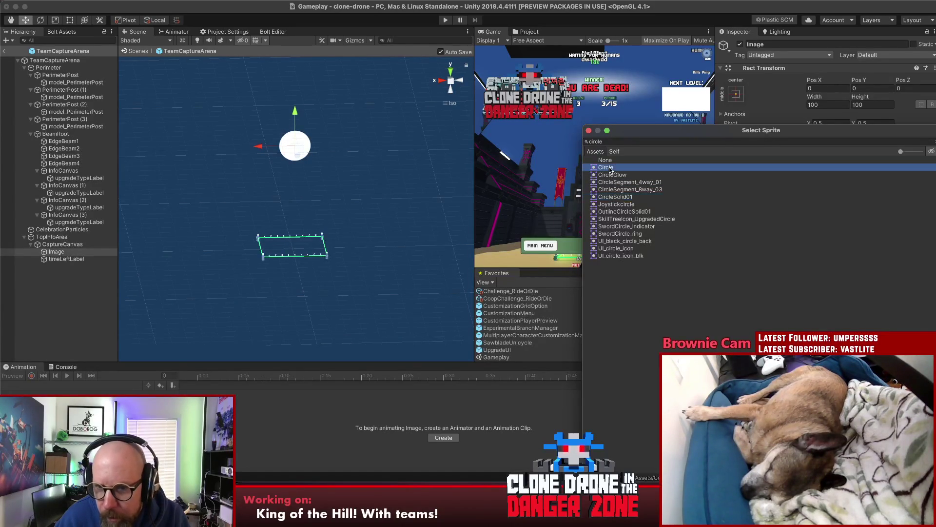
pyautogui.doubleClick(606, 168)
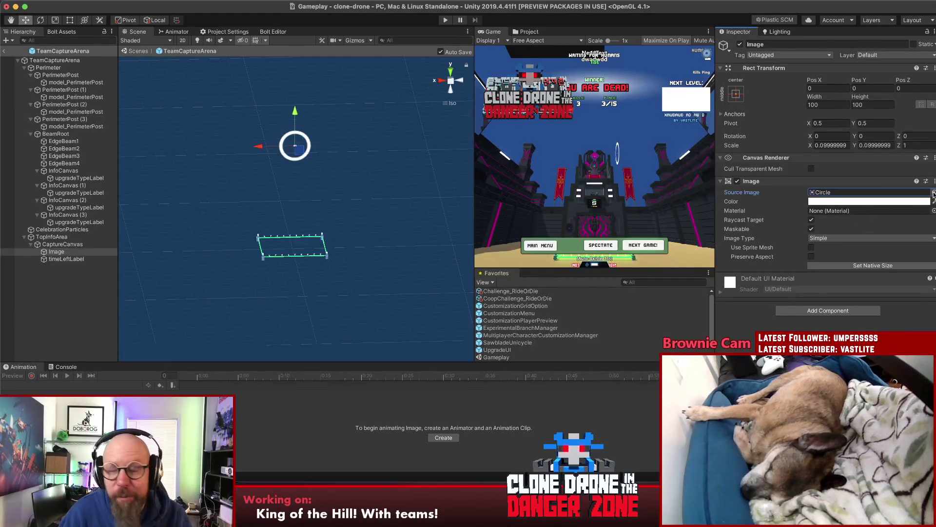
# Make the Image Filled (Radial 360), counter-clockwise, with Fill Amount scrubbed down to 0.
pyautogui.click(854, 242)
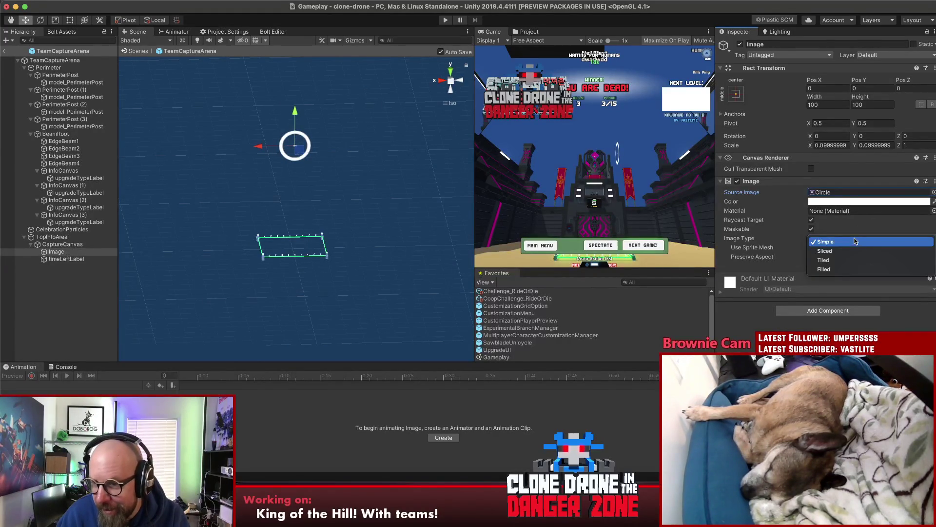
pyautogui.click(856, 267)
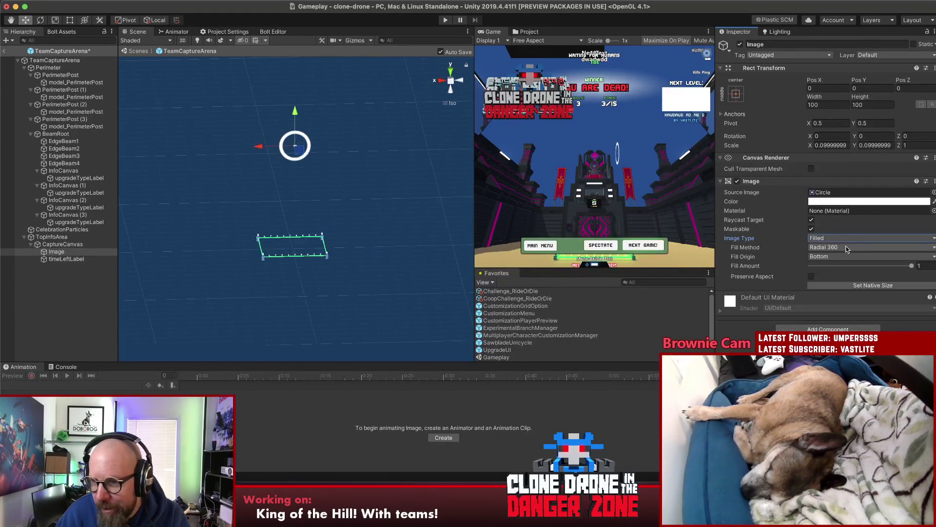
pyautogui.moveTo(911, 266); pyautogui.dragTo(817, 275)
pyautogui.click(811, 276)
pyautogui.moveTo(810, 266)
pyautogui.mouseDown()
pyautogui.moveTo(824, 270)
pyautogui.moveTo(783, 272)
pyautogui.mouseUp()
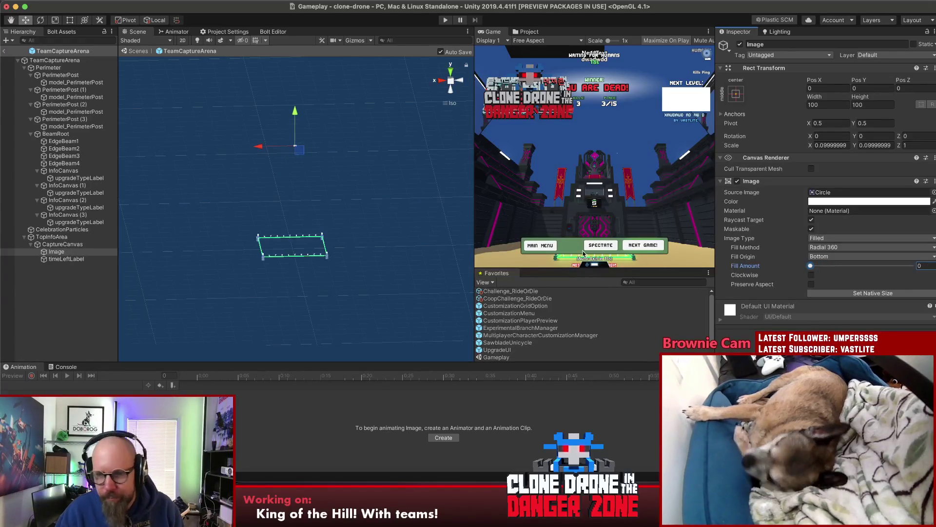
pyautogui.click(65, 252)
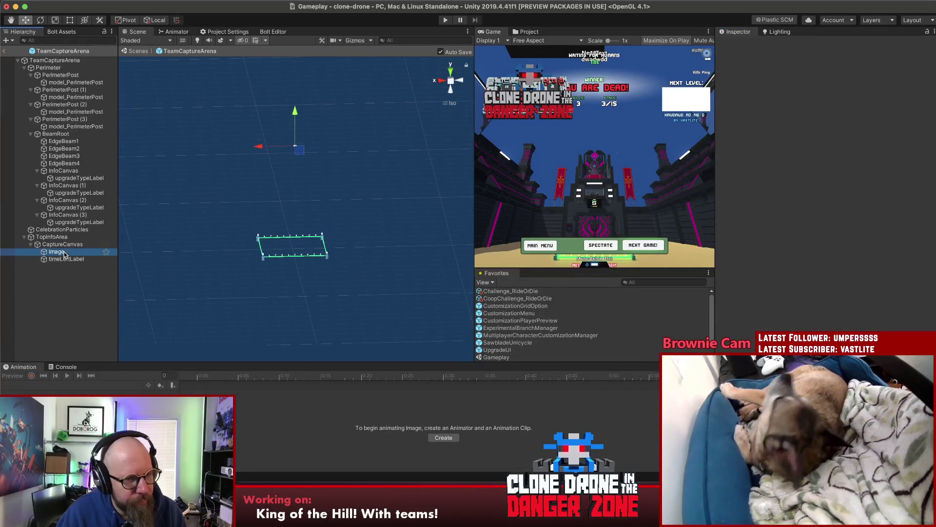
# Duplicate the Fill image as BG, placed above Fill under CaptureCanvas.
pyautogui.write('Fill')
pyautogui.press('Return')
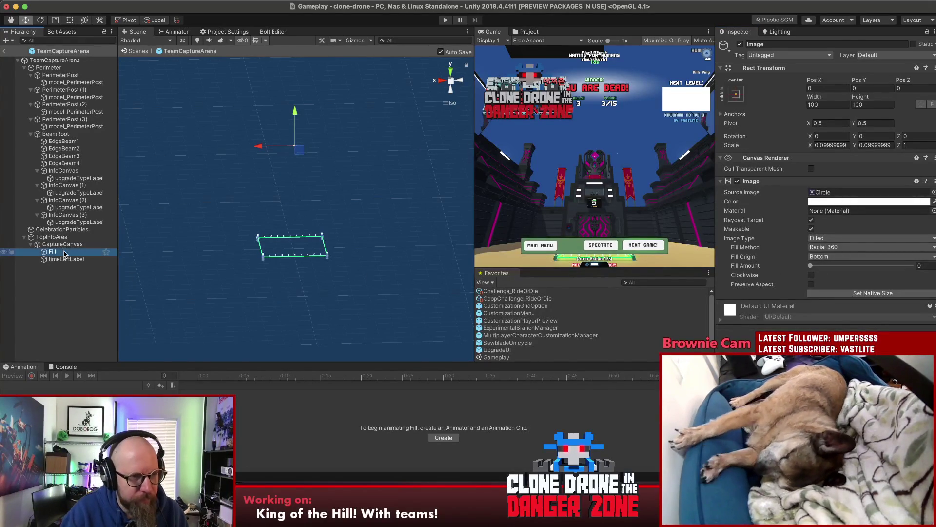
pyautogui.hotkey('ctrl', 'd')
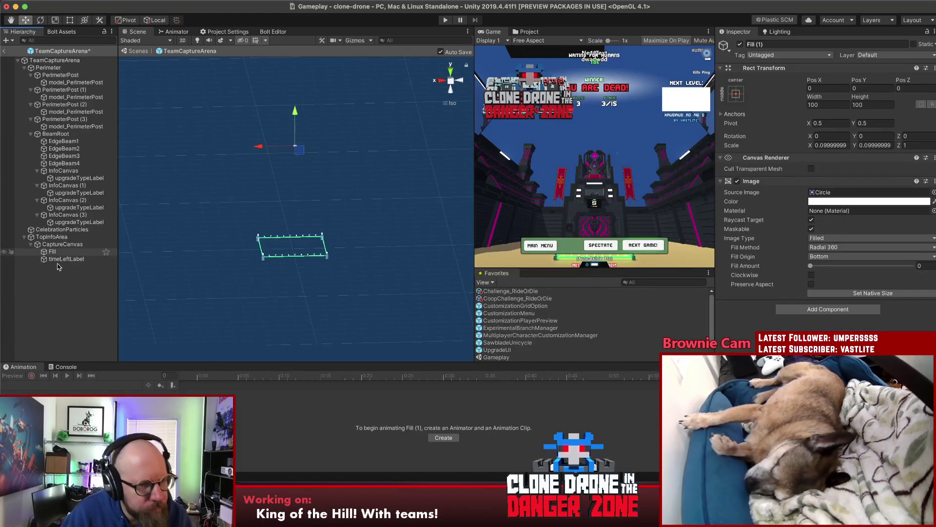
pyautogui.moveTo(58, 266); pyautogui.dragTo(48, 252)
pyautogui.write('BG')
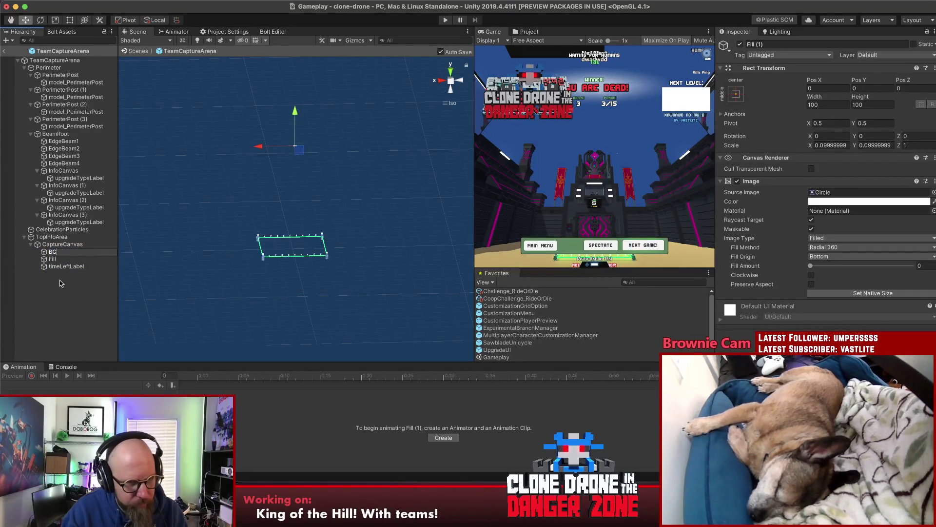
pyautogui.press('Return')
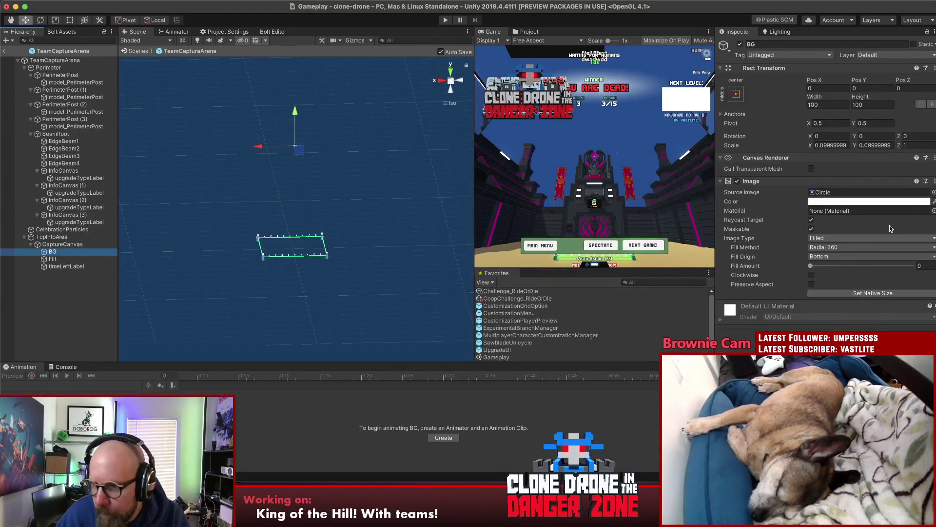
# Give BG the CircleGlow sprite and make it a Simple image.
pyautogui.click(933, 193)
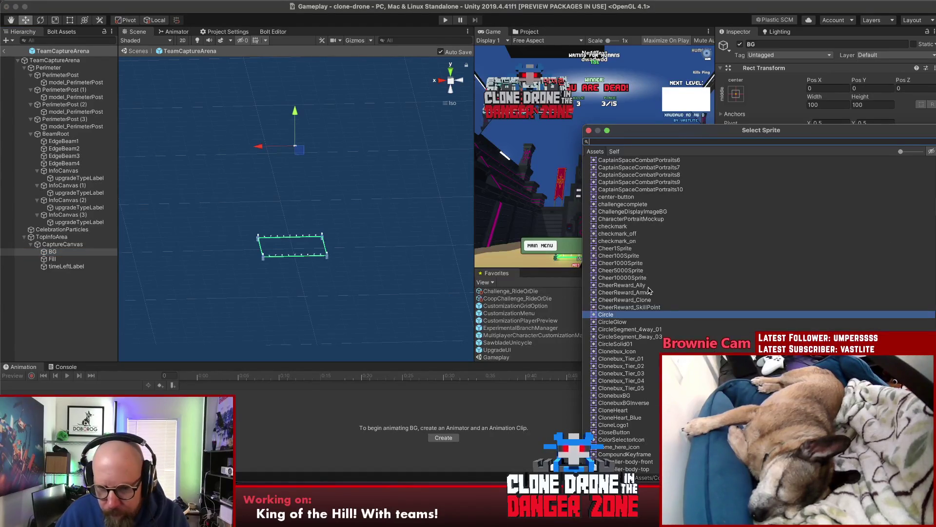
pyautogui.click(625, 322)
pyautogui.click(589, 131)
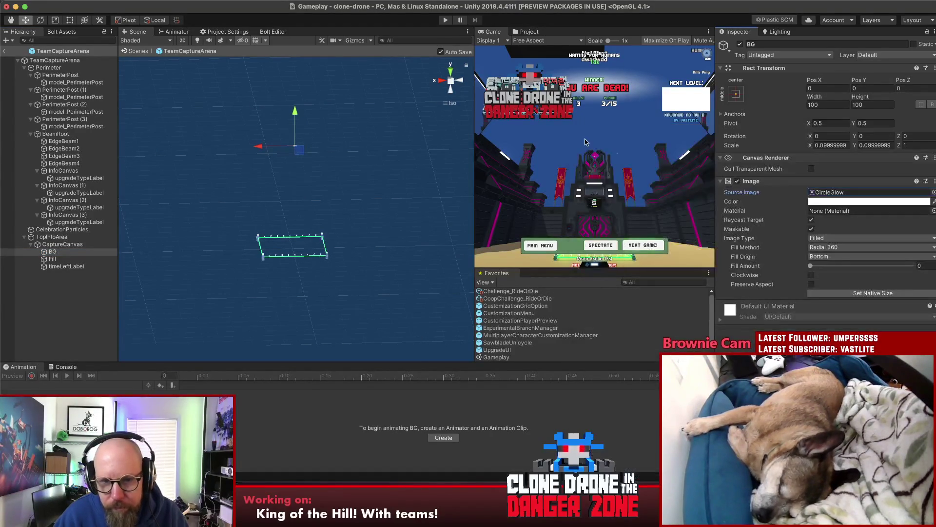
pyautogui.click(811, 266)
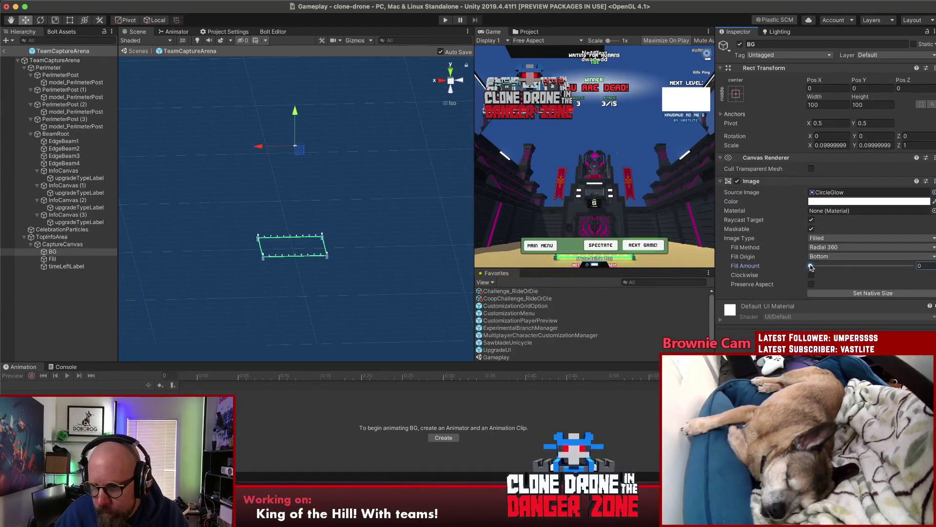
pyautogui.click(824, 238)
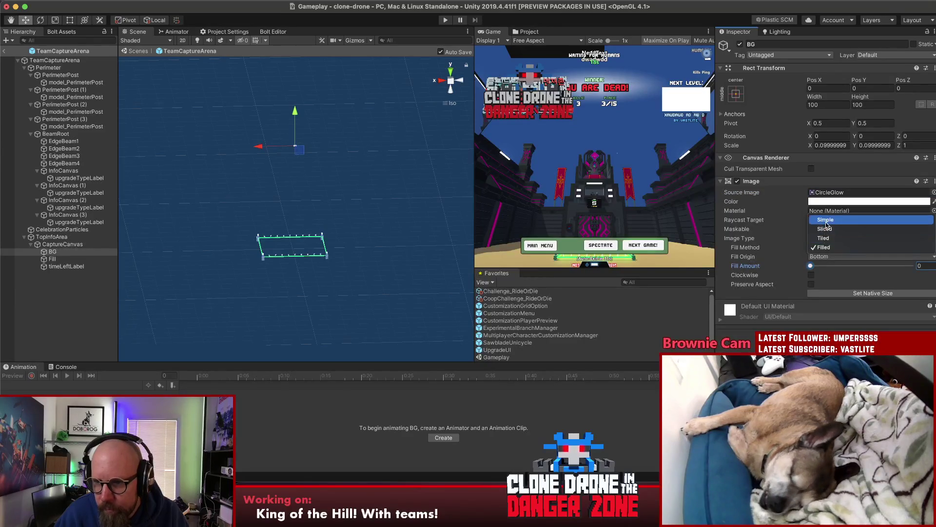
pyautogui.click(827, 219)
# Raise Fill's fill amount to about 0.684 and tint it light green.
pyautogui.click(52, 259)
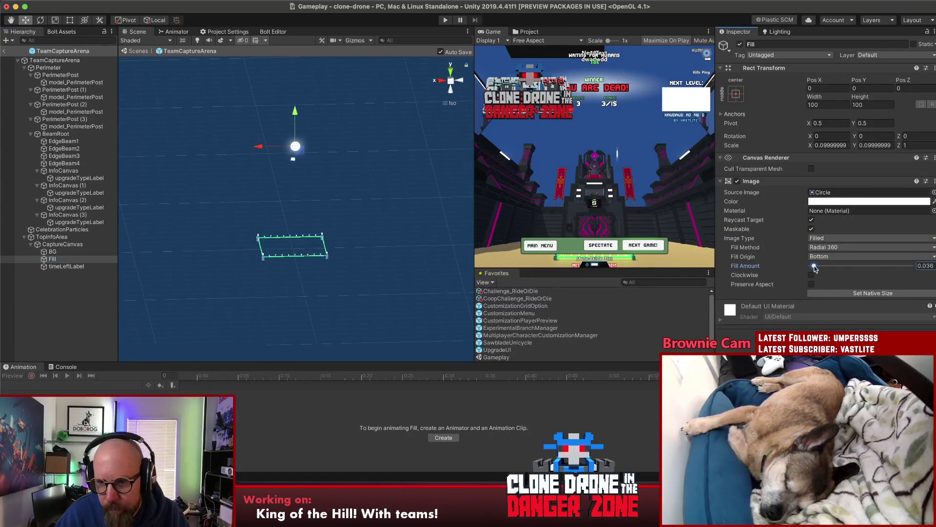
pyautogui.moveTo(812, 267); pyautogui.dragTo(879, 266)
pyautogui.click(874, 202)
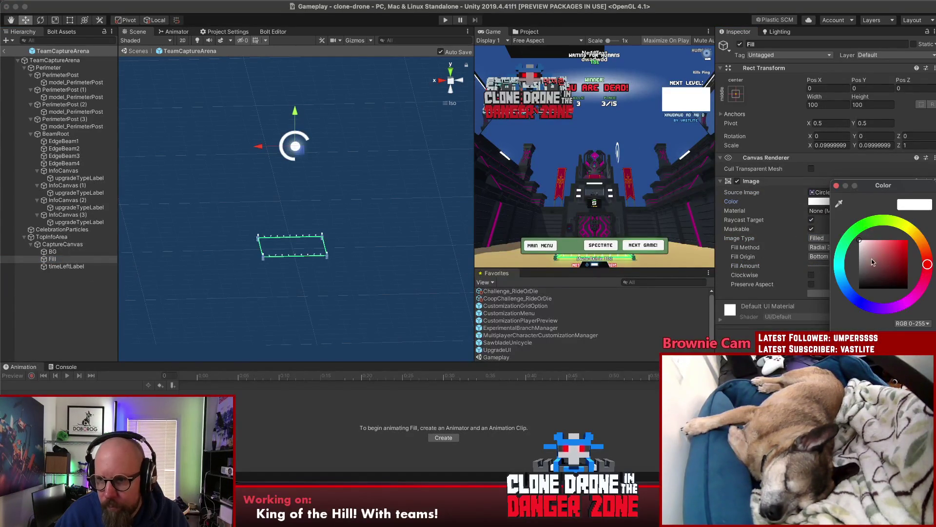
pyautogui.click(854, 224)
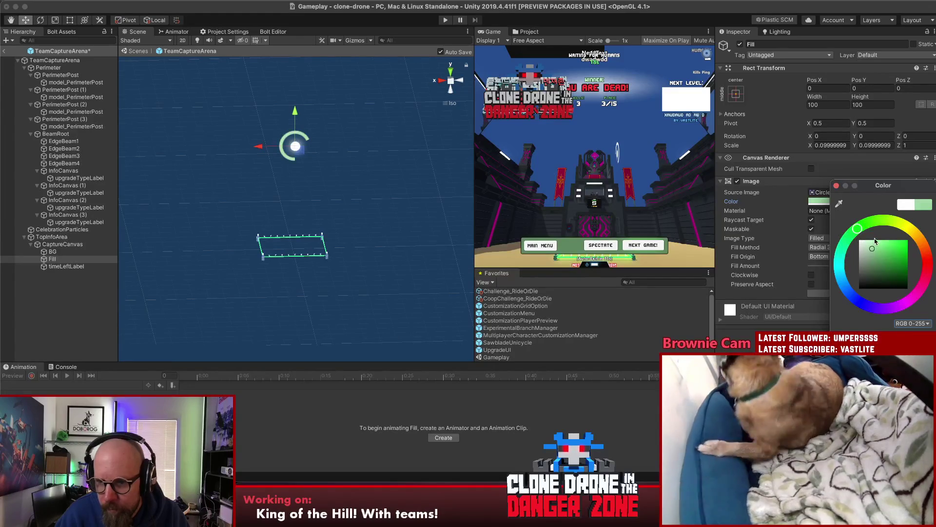
pyautogui.click(836, 186)
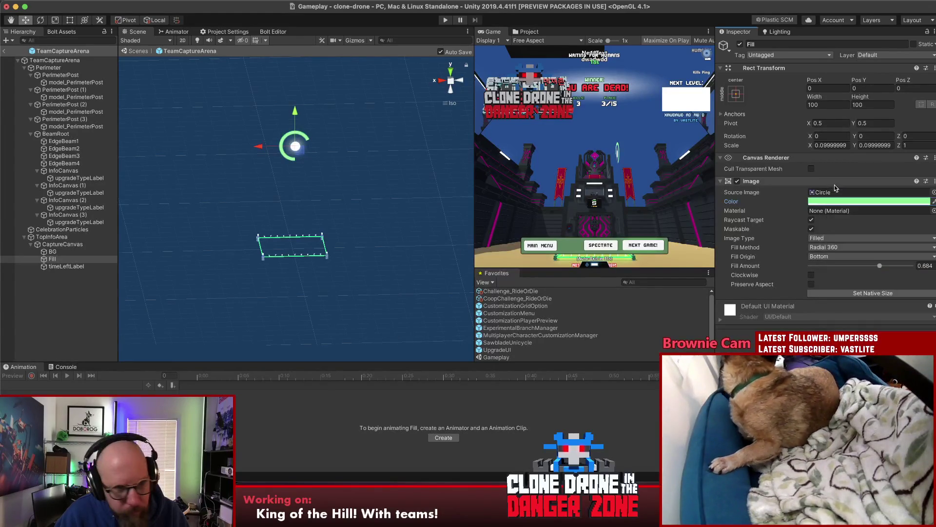
# Resize the BG glow, trying 300 and then 400 by 400.
pyautogui.click(61, 244)
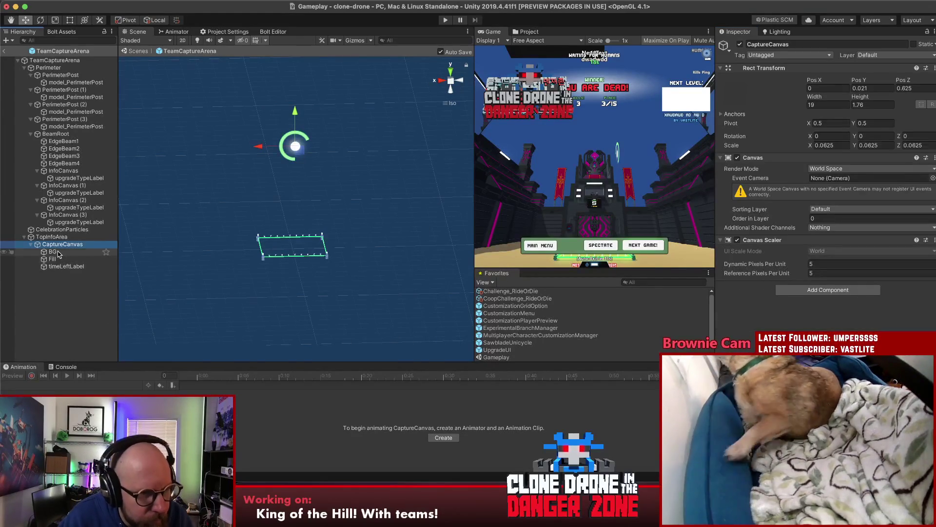
pyautogui.click(57, 253)
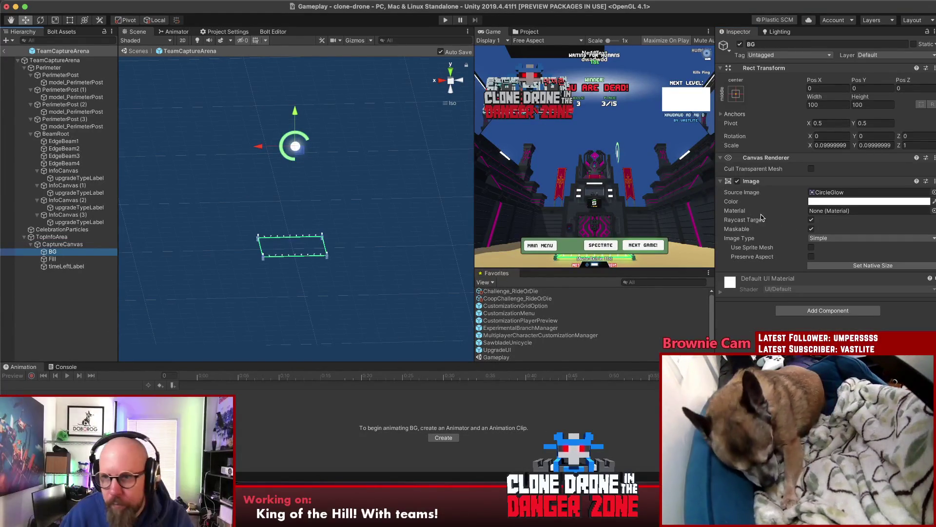
pyautogui.click(828, 105)
pyautogui.write('300.07')
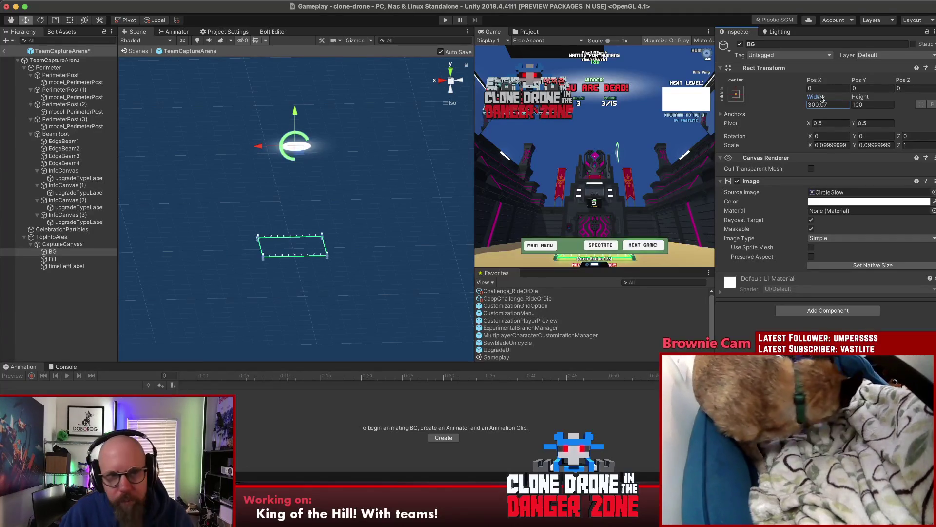
pyautogui.moveTo(822, 98)
pyautogui.mouseDown()
pyautogui.moveTo(858, 101)
pyautogui.moveTo(842, 104)
pyautogui.mouseUp()
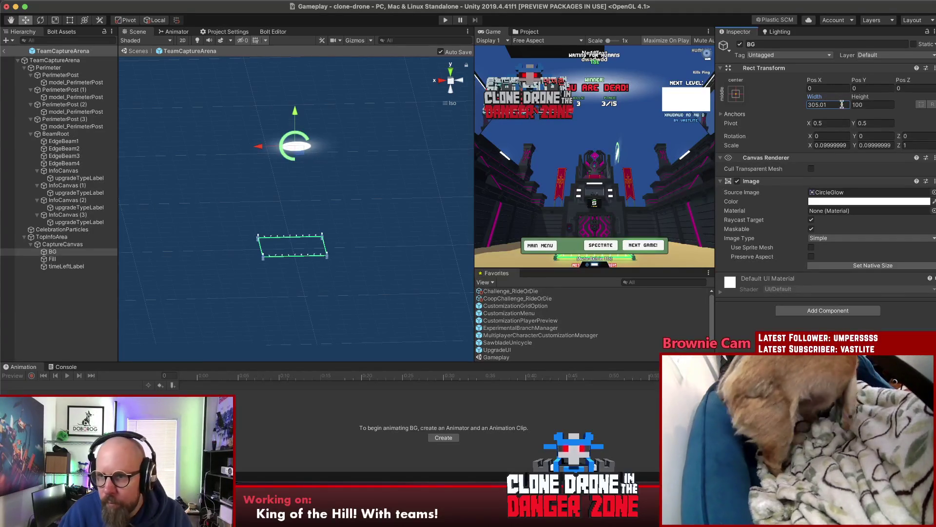
pyautogui.write('400')
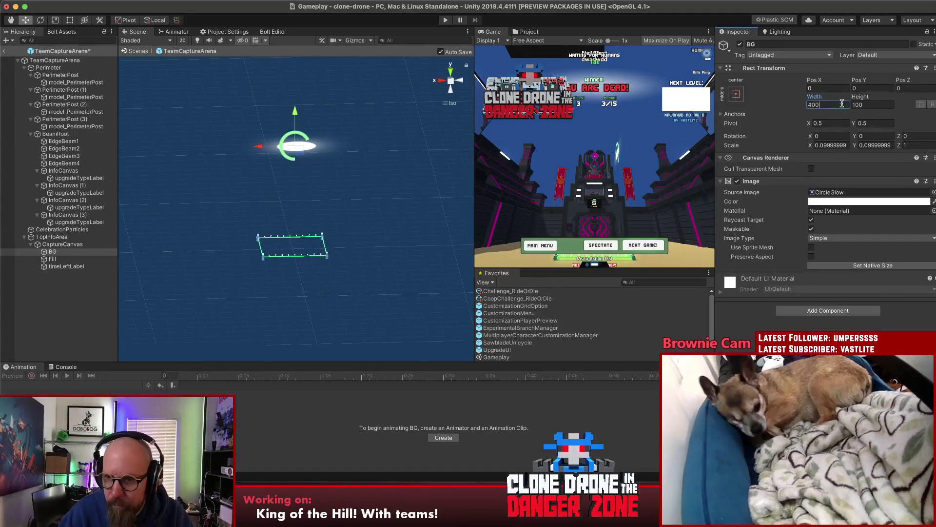
pyautogui.click(877, 105)
pyautogui.write('400')
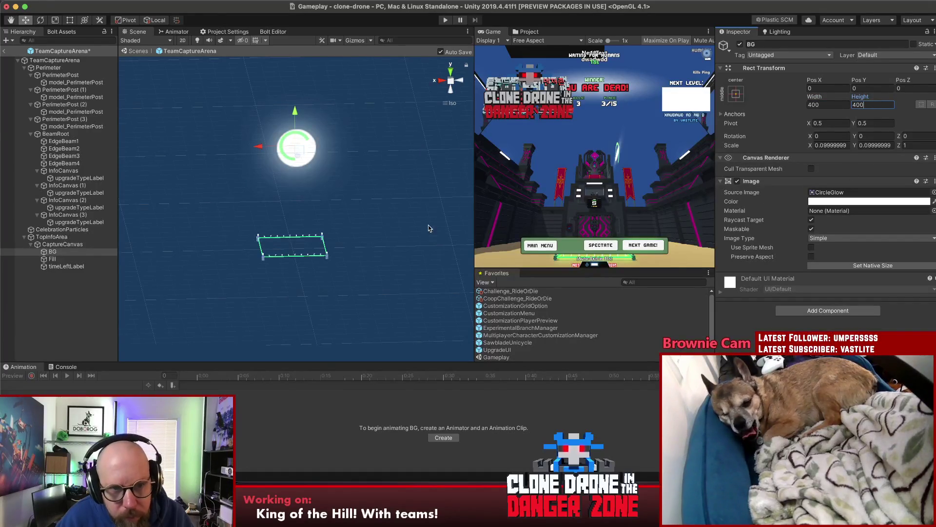
# Shrink the BG glow to 200 by 200.
pyautogui.moveTo(251, 140)
pyautogui.mouseDown()
pyautogui.moveTo(360, 200)
pyautogui.moveTo(367, 138)
pyautogui.moveTo(259, 184)
pyautogui.moveTo(254, 146)
pyautogui.mouseUp()
pyautogui.click(835, 102)
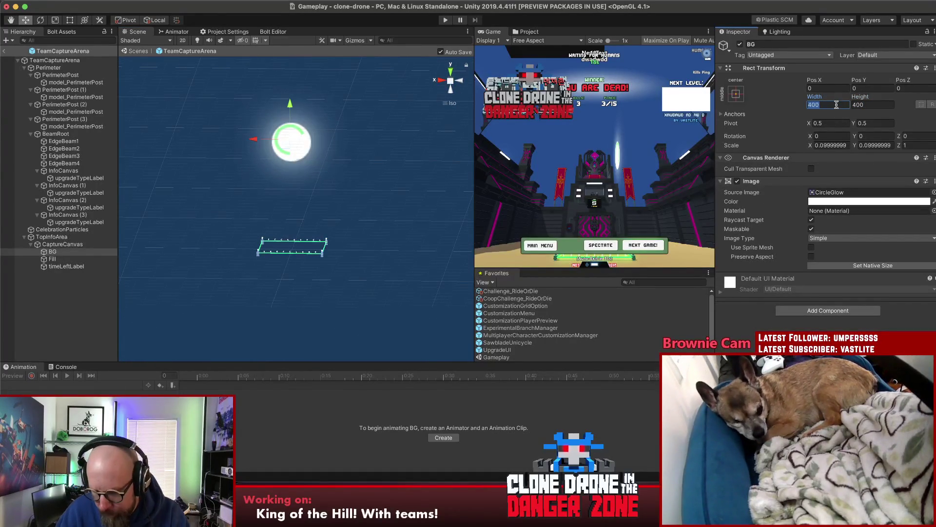
pyautogui.write('200')
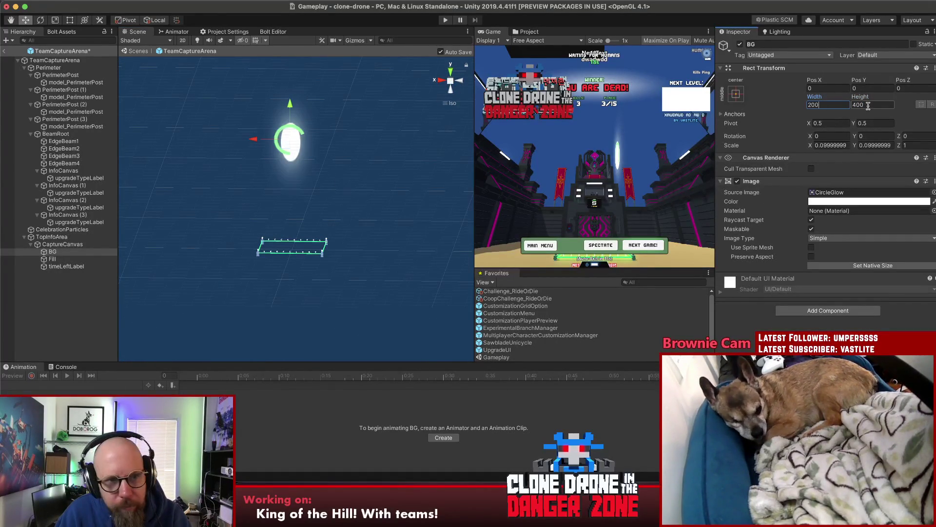
pyautogui.click(868, 106)
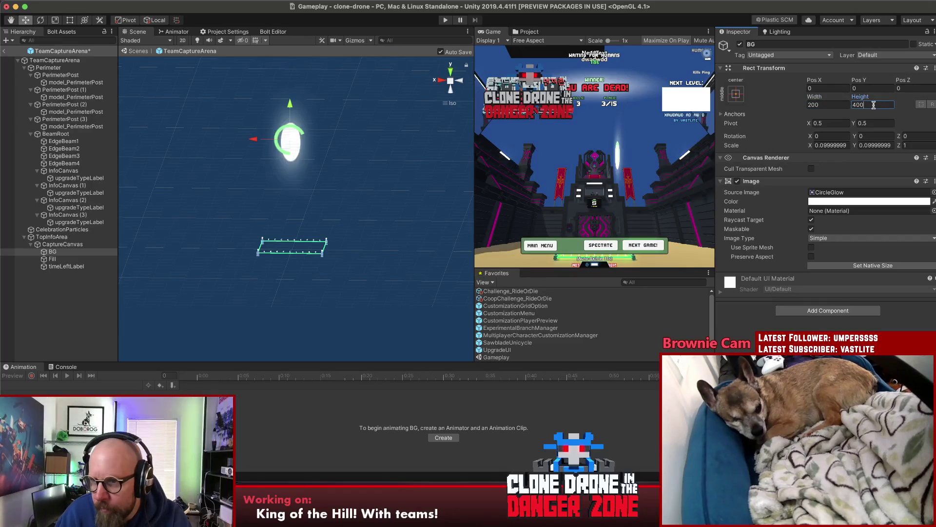
pyautogui.write('200')
# Tint the BG glow a translucent pale green and enlarge timeLeftLabel's font size to 19.
pyautogui.click(853, 202)
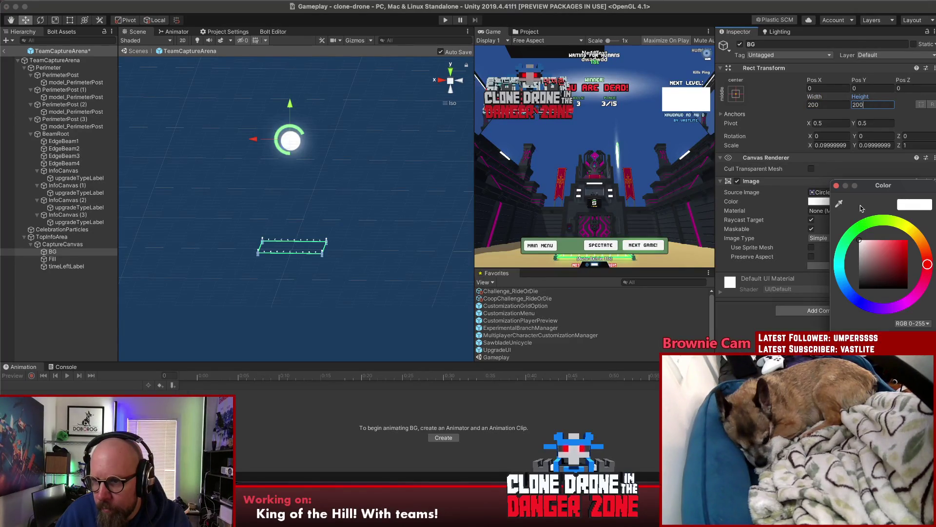
pyautogui.click(858, 230)
pyautogui.moveTo(872, 256); pyautogui.dragTo(879, 238)
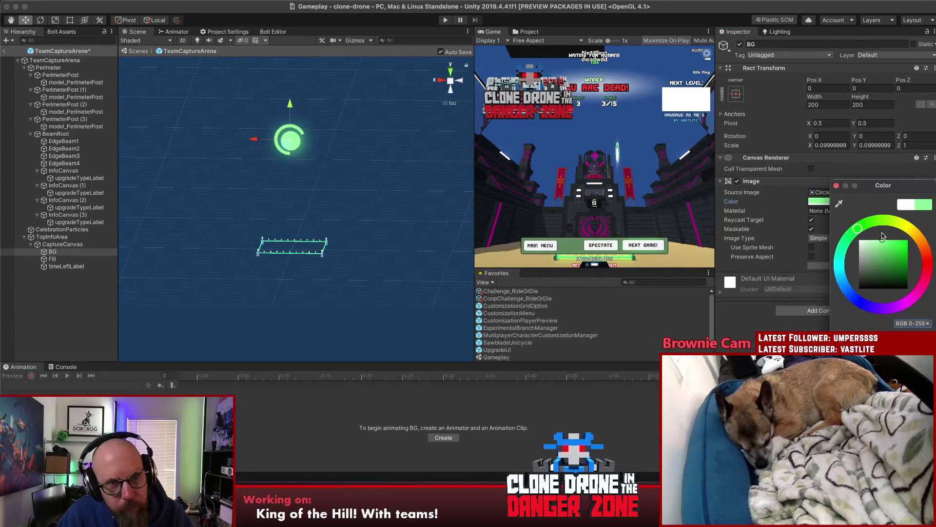
pyautogui.moveTo(878, 354); pyautogui.dragTo(863, 353)
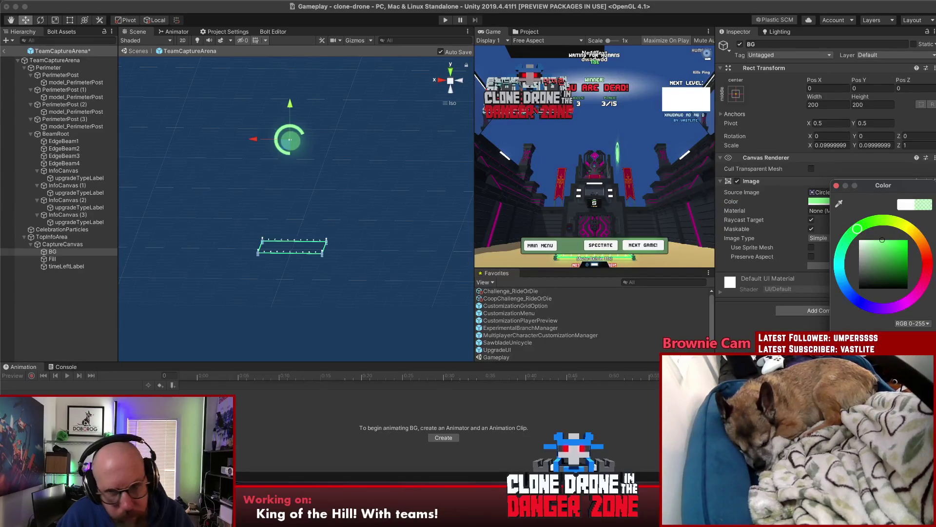
pyautogui.click(836, 185)
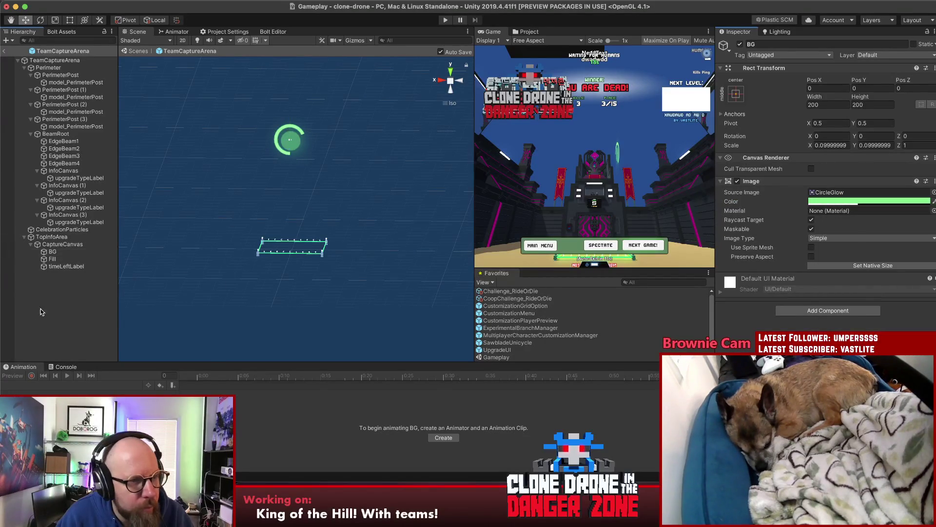
pyautogui.click(66, 265)
pyautogui.moveTo(802, 249); pyautogui.dragTo(794, 250)
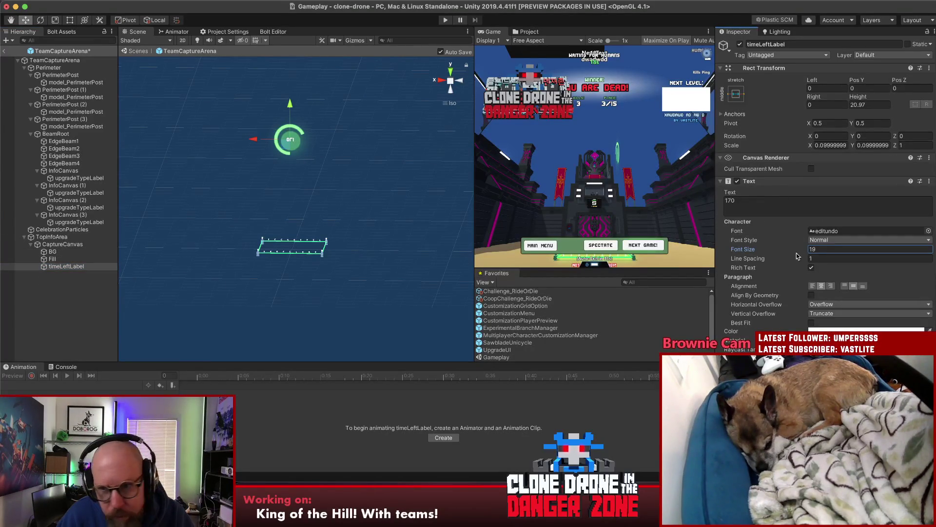
# Save the prefab, switch to the Rect tool and raise the timer label's font size to 36.
pyautogui.press('super+s')
pyautogui.scroll(-3, 797, 255)
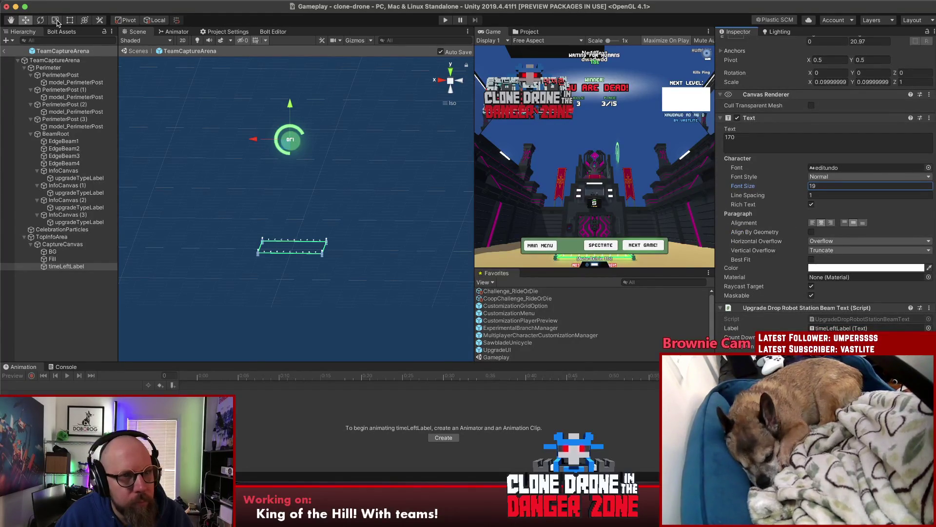
pyautogui.click(56, 21)
pyautogui.click(70, 20)
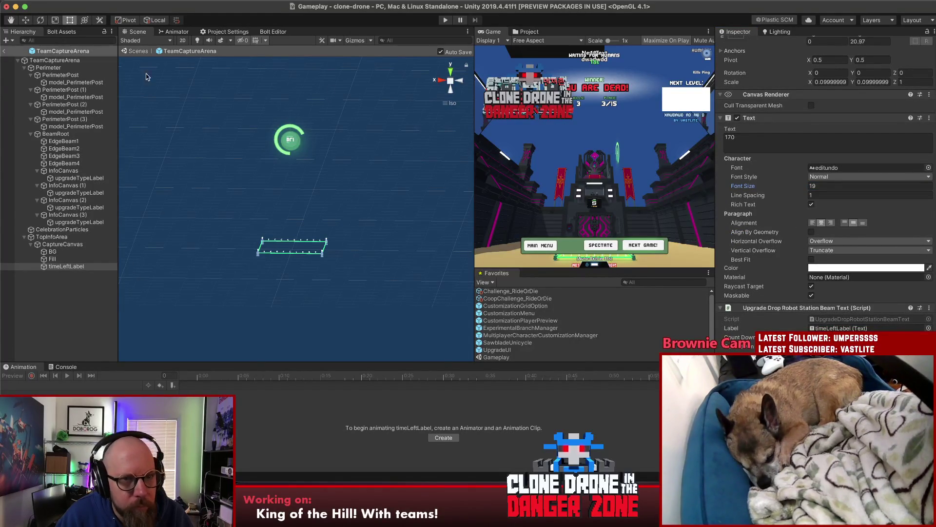
pyautogui.scroll(3, 335, 157)
pyautogui.scroll(2, 267, 113)
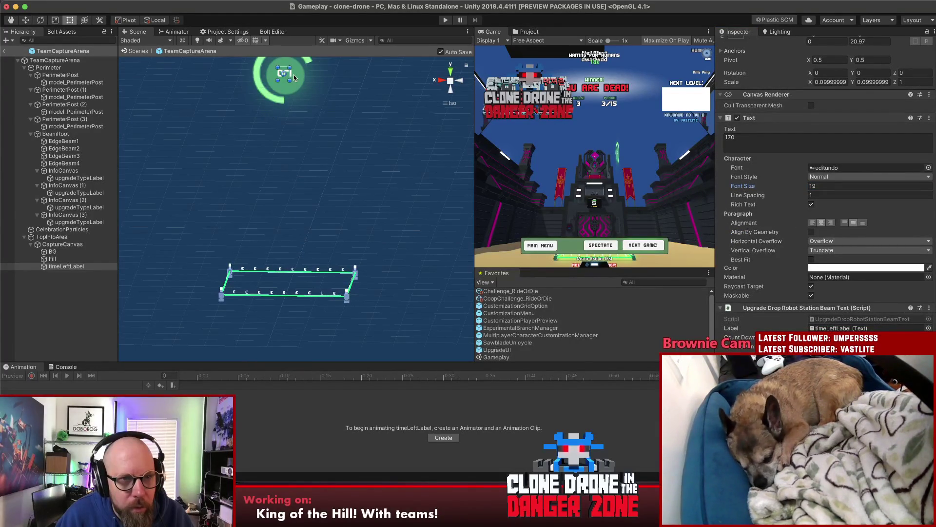
pyautogui.moveTo(296, 83); pyautogui.dragTo(299, 88)
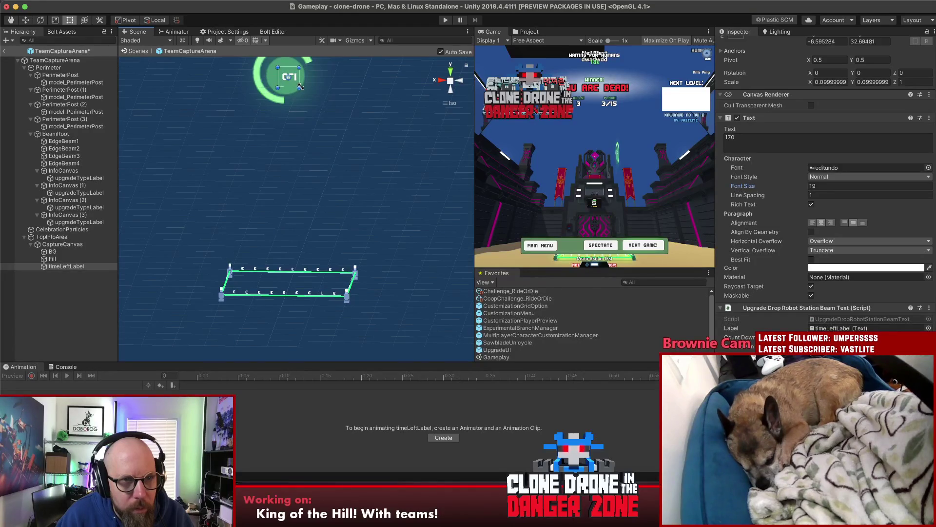
pyautogui.moveTo(768, 188); pyautogui.dragTo(782, 189)
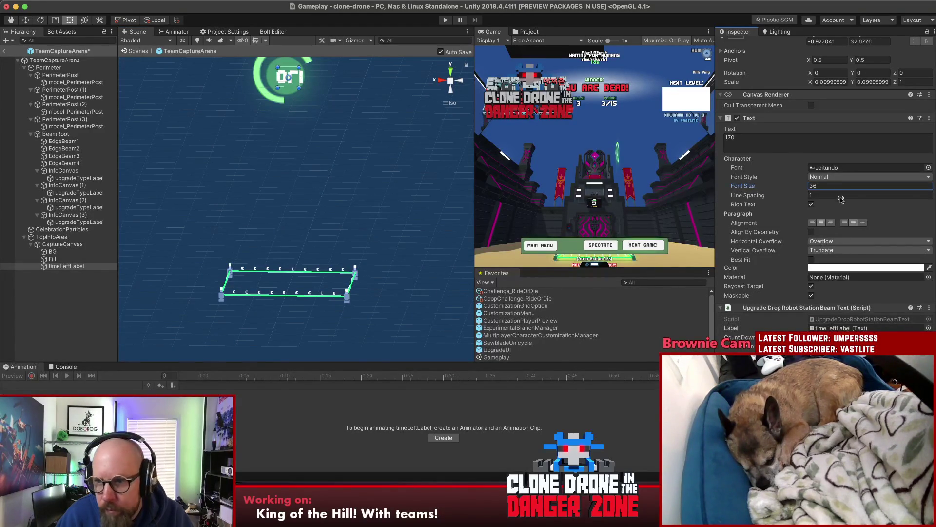
# Widen timeLeftLabel's rect, anchor it middle-centre and set Pos X and Y to 0.
pyautogui.click(66, 266)
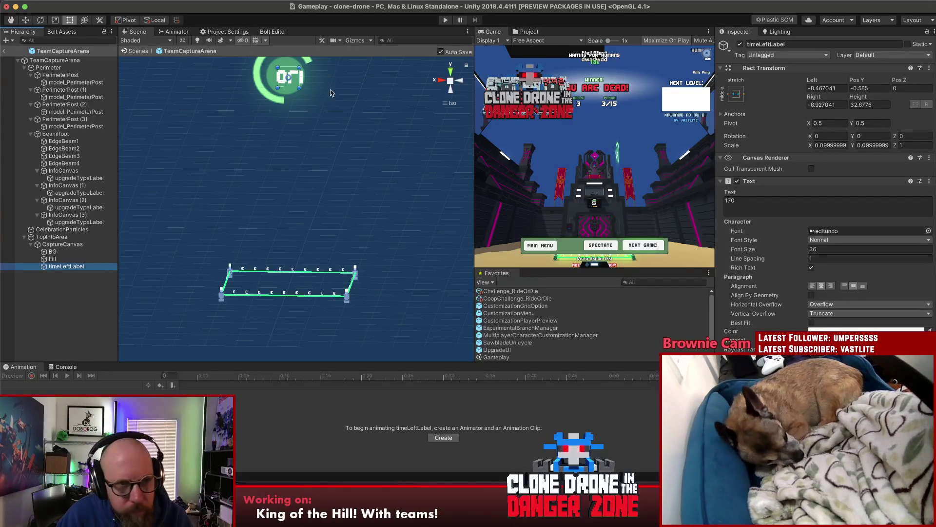
pyautogui.moveTo(304, 77); pyautogui.dragTo(325, 78)
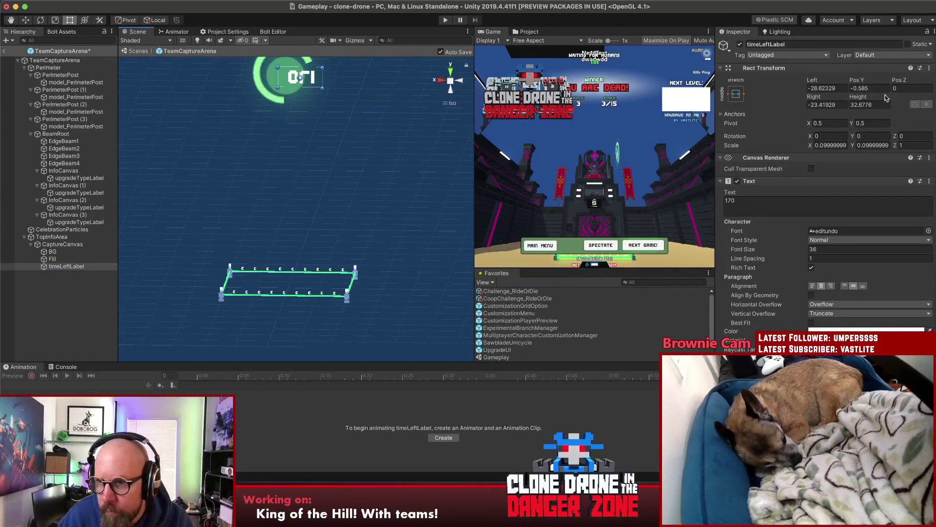
pyautogui.click(735, 94)
pyautogui.click(788, 185)
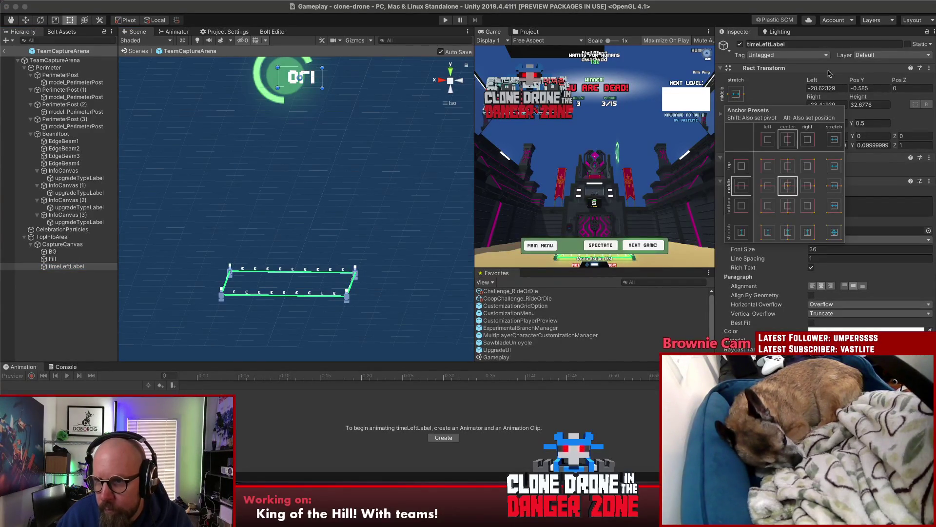
pyautogui.click(831, 90)
pyautogui.write('0')
pyautogui.click(872, 88)
pyautogui.write('0')
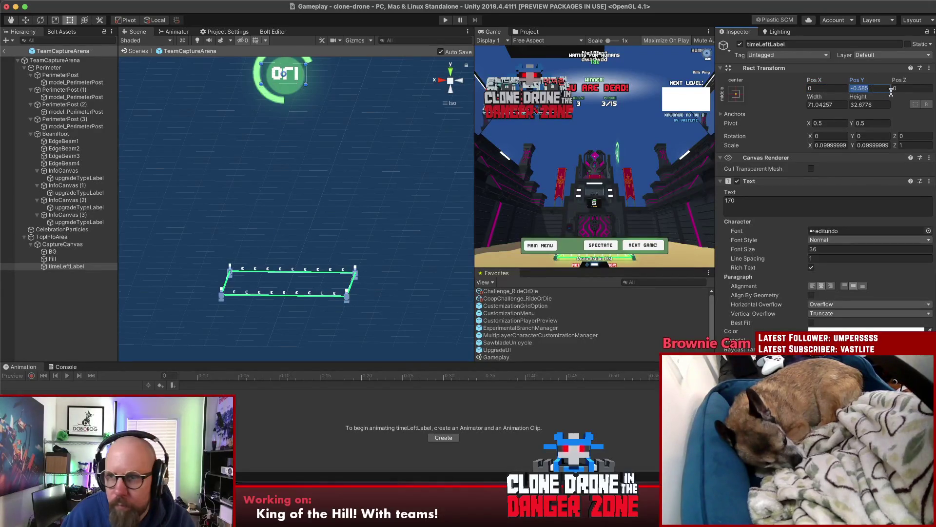
pyautogui.moveTo(181, 196)
pyautogui.mouseDown()
pyautogui.moveTo(421, 166)
pyautogui.moveTo(322, 243)
pyautogui.moveTo(433, 226)
pyautogui.moveTo(360, 187)
pyautogui.mouseUp()
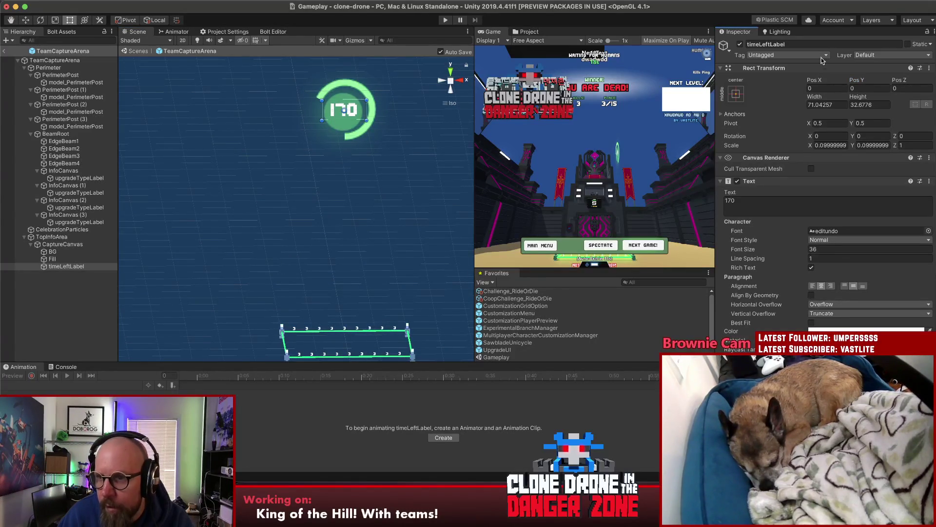
pyautogui.click(52, 252)
# Nudge the BG glow slightly up and sideways, checking from side and back views.
pyautogui.keyDown('shift'); pyautogui.click(54, 258); pyautogui.keyUp('shift')
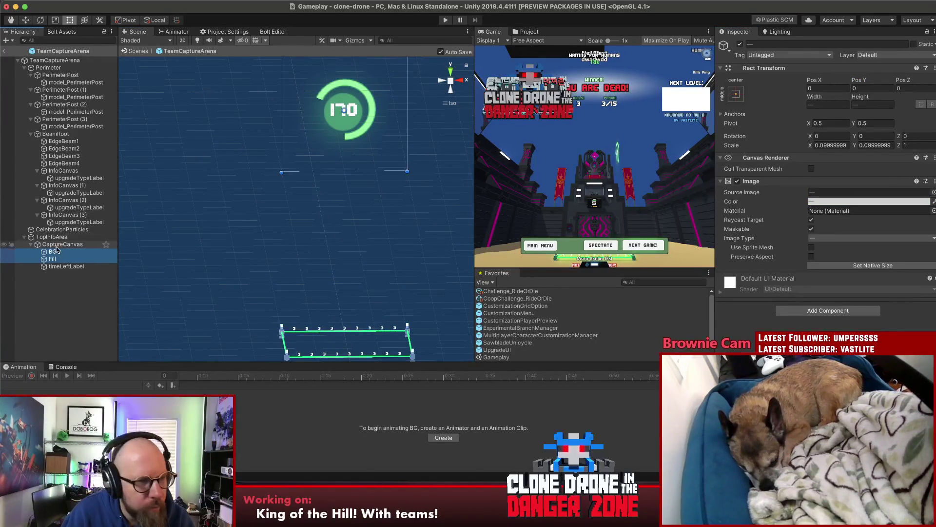
pyautogui.click(68, 253)
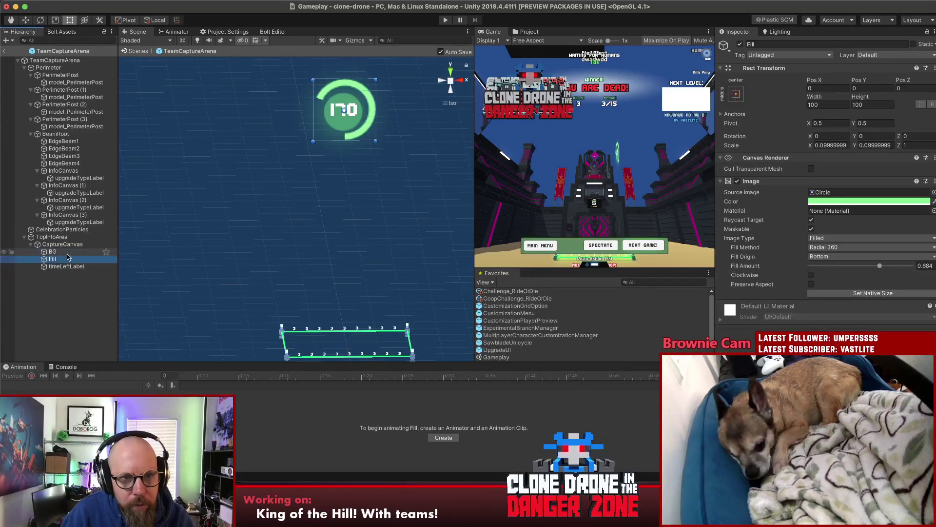
pyautogui.press('Down')
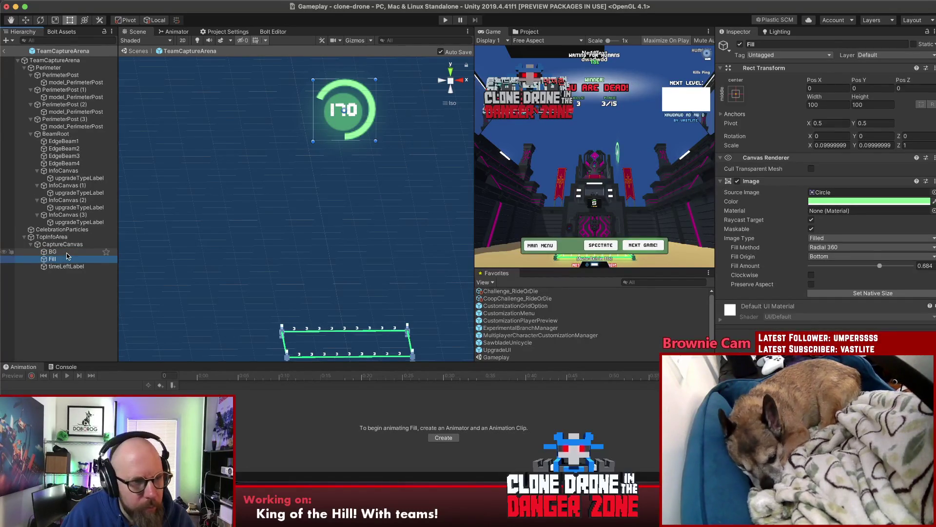
pyautogui.press('Up')
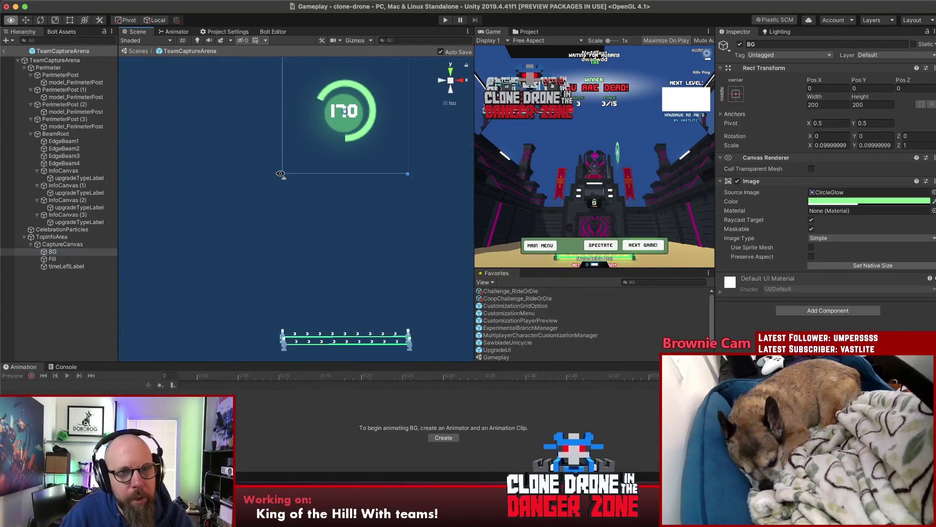
pyautogui.moveTo(283, 167); pyautogui.dragTo(283, 192)
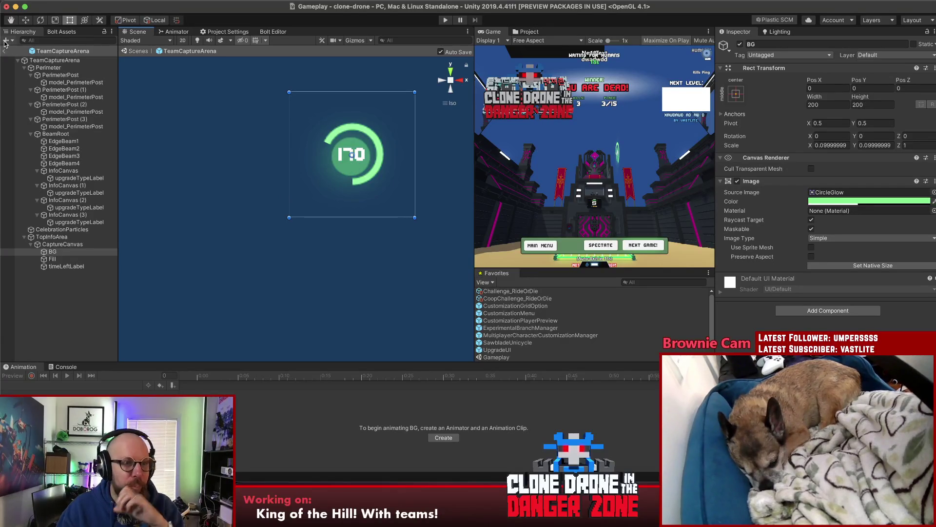
pyautogui.press('w')
pyautogui.moveTo(354, 122); pyautogui.dragTo(355, 118)
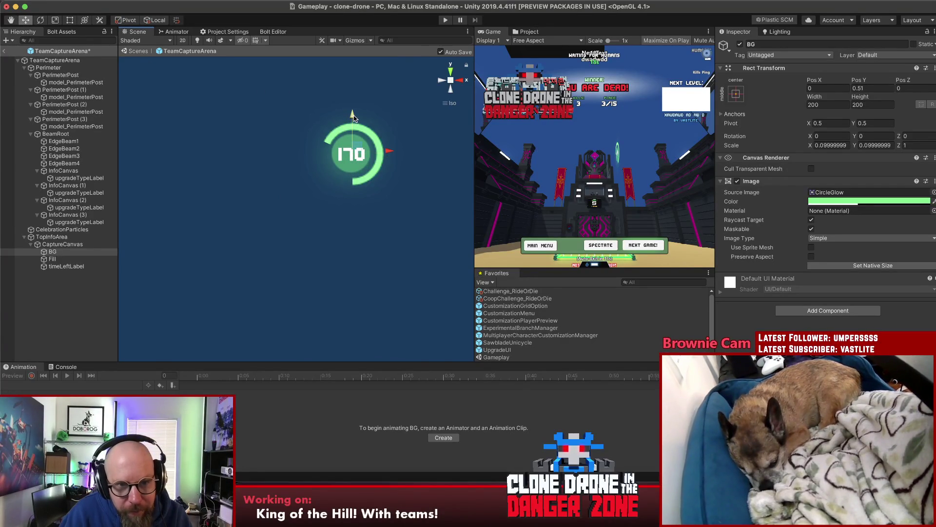
pyautogui.click(441, 81)
pyautogui.click(462, 84)
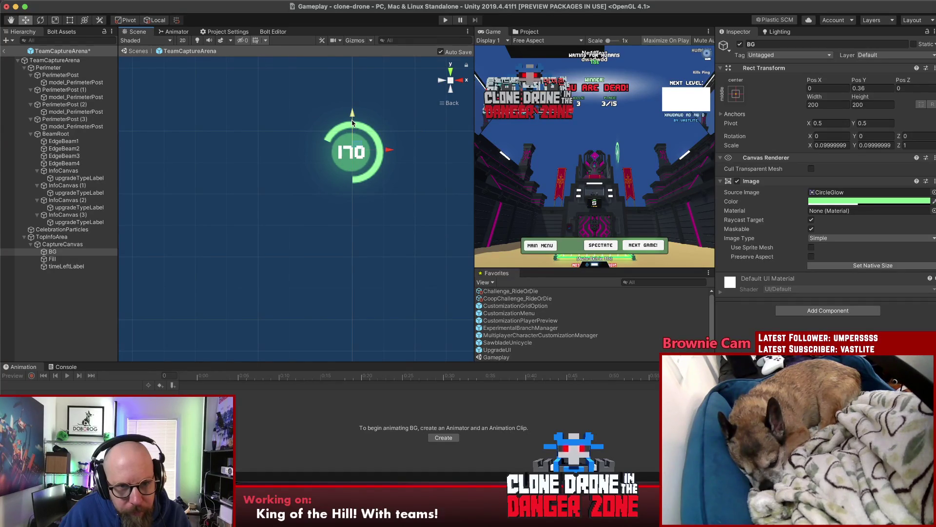
pyautogui.moveTo(386, 153); pyautogui.dragTo(387, 153)
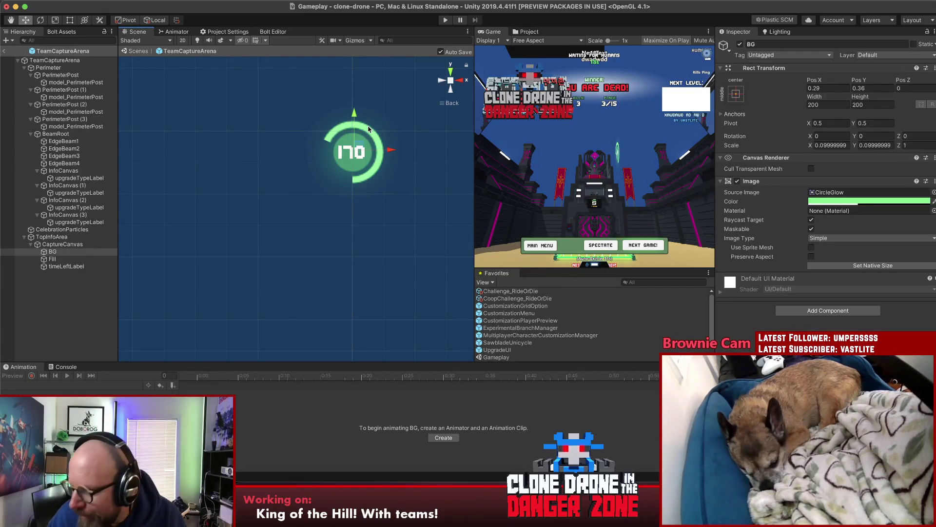
pyautogui.click(63, 303)
# Lower the Fill image's fill amount to 0.67.
pyautogui.click(62, 253)
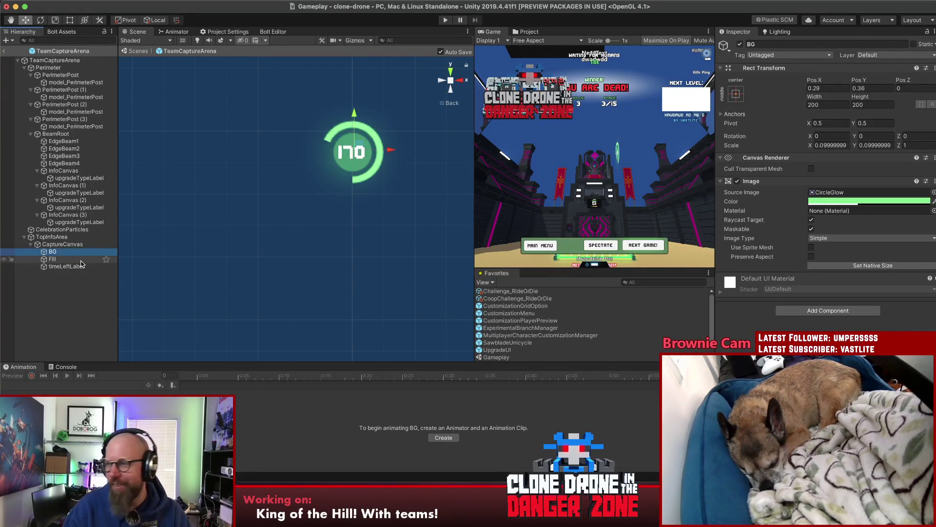
pyautogui.click(73, 258)
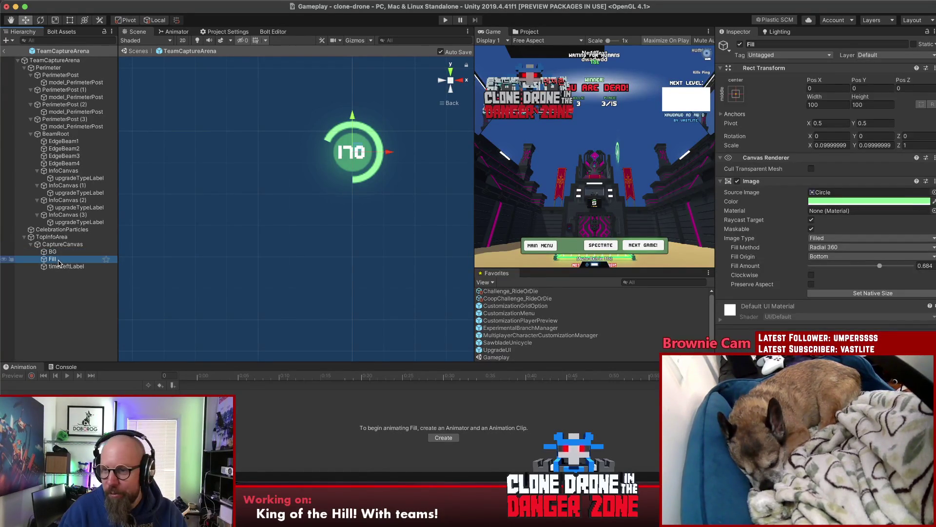
pyautogui.moveTo(879, 265)
pyautogui.mouseDown()
pyautogui.moveTo(811, 283)
pyautogui.moveTo(905, 284)
pyautogui.moveTo(824, 288)
pyautogui.moveTo(905, 285)
pyautogui.moveTo(842, 293)
pyautogui.moveTo(878, 294)
pyautogui.mouseUp()
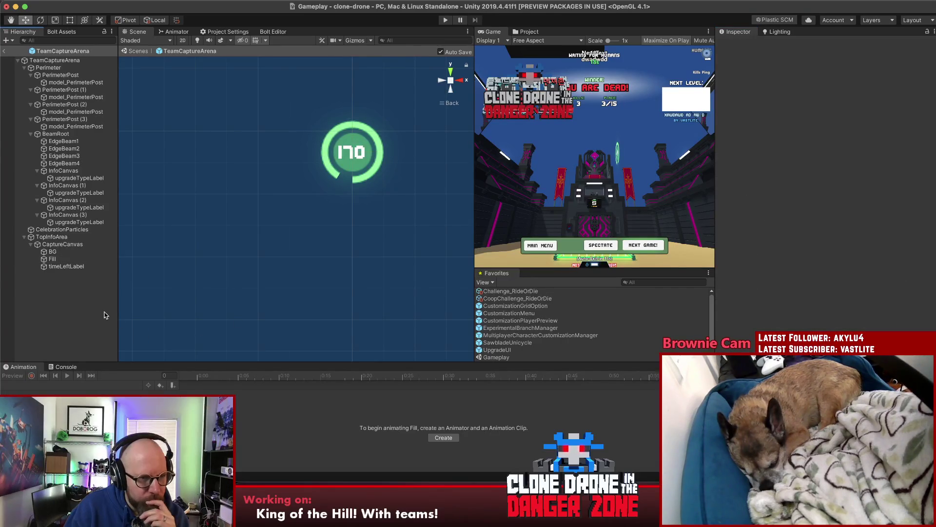
# Remove the Box Collider from TopInfoArea.
pyautogui.click(52, 236)
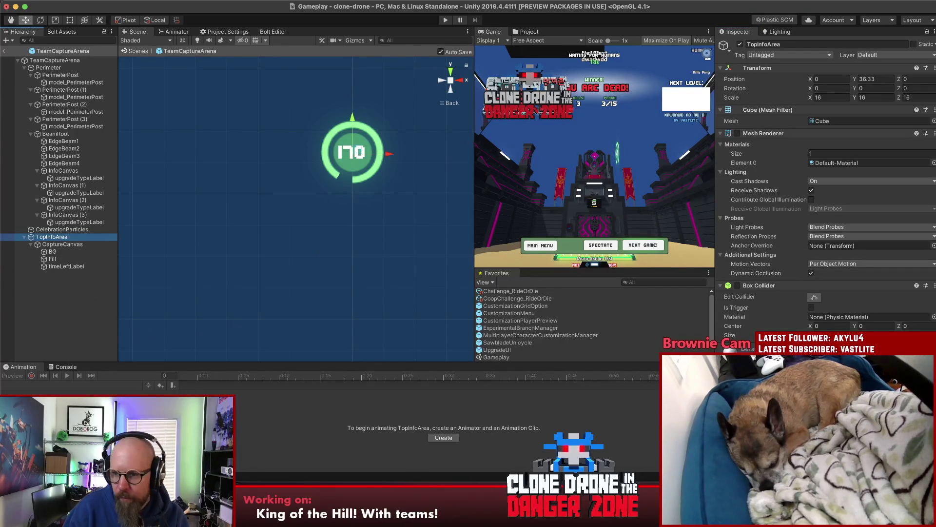
pyautogui.click(934, 286)
pyautogui.click(896, 312)
# Add the Face Towards Camera component to TopInfoArea and open its script.
pyautogui.click(819, 320)
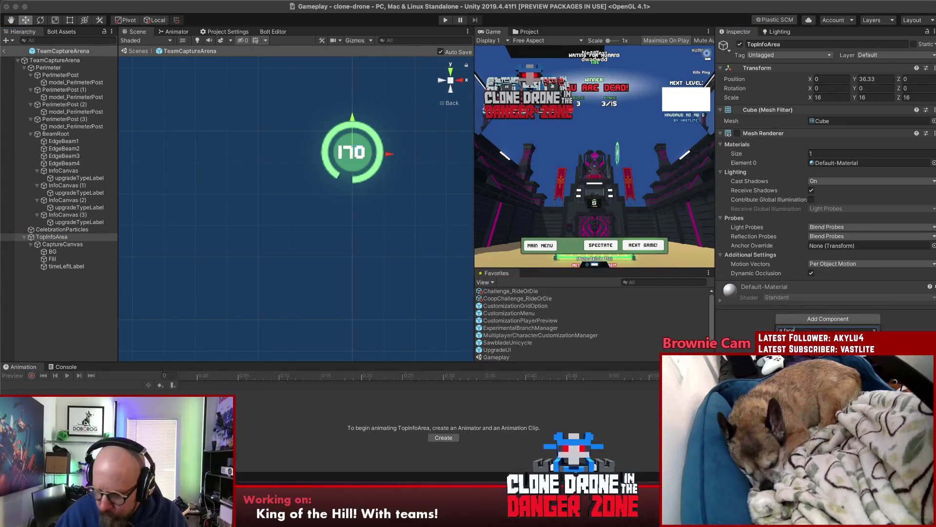
pyautogui.press('Return')
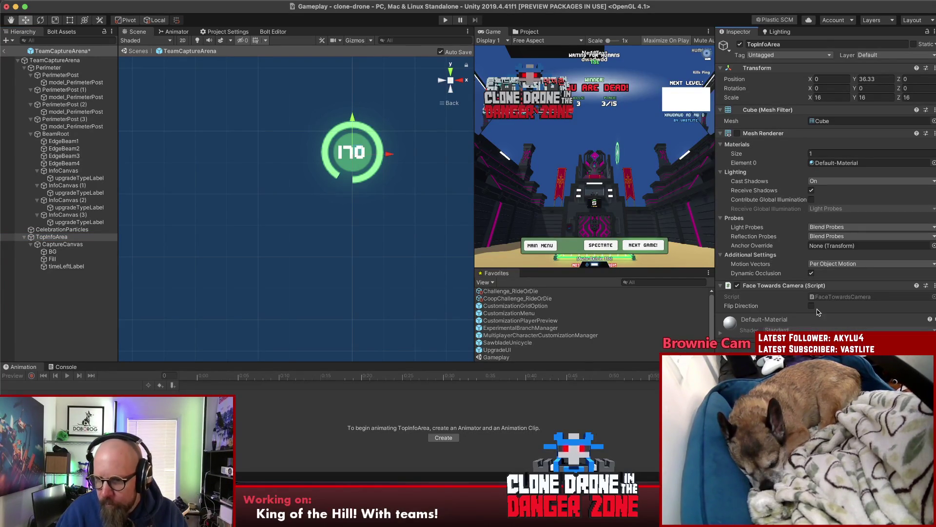
pyautogui.doubleClick(844, 296)
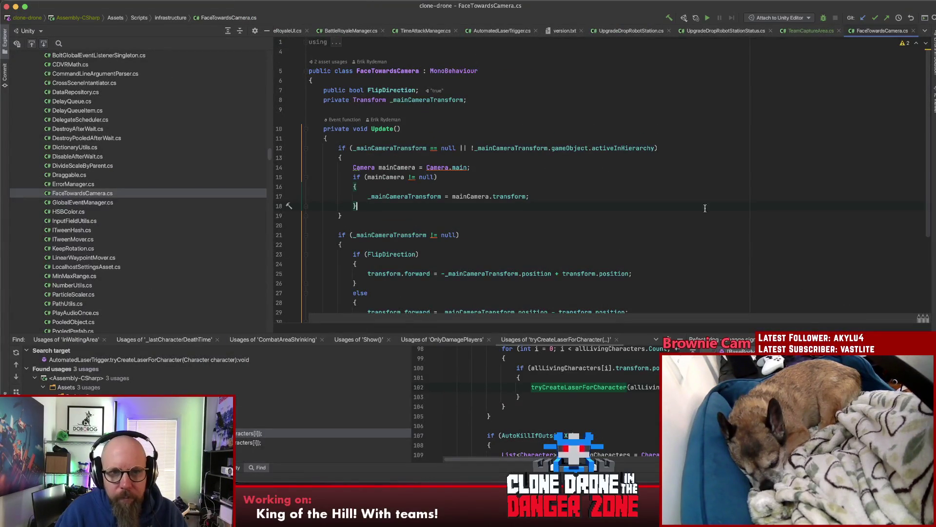
# Read FaceTowardsCamera.cs in Rider, including its camera transform field, then return to Unity.
pyautogui.click(522, 100)
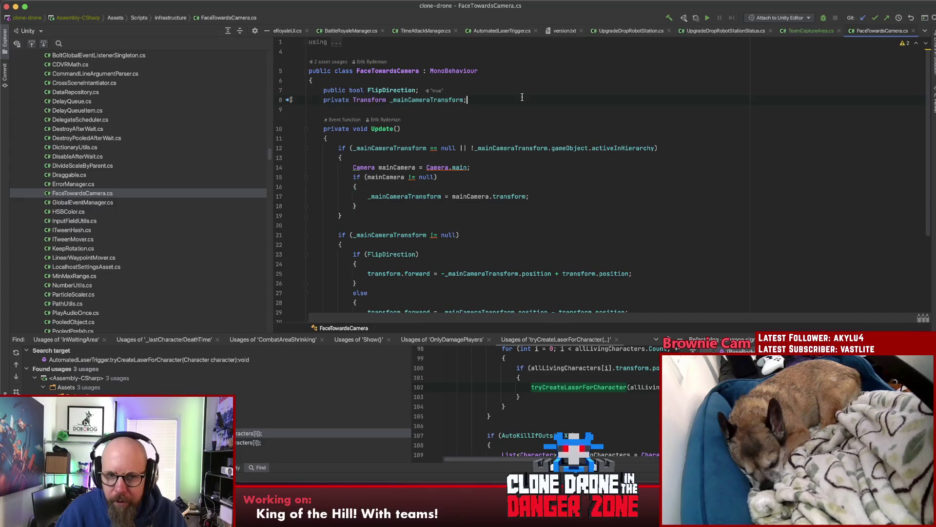
pyautogui.scroll(-3, 561, 122)
pyautogui.scroll(3, 597, 130)
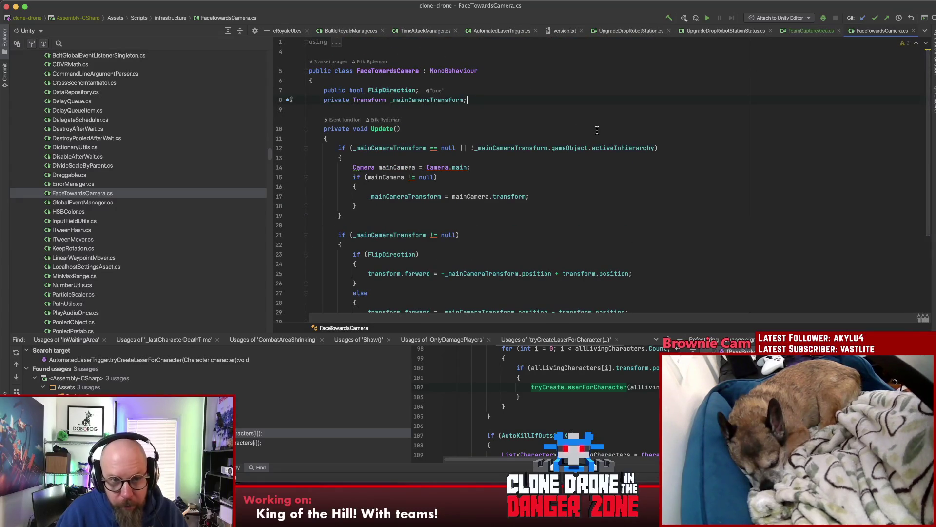
pyautogui.scroll(-1, 594, 131)
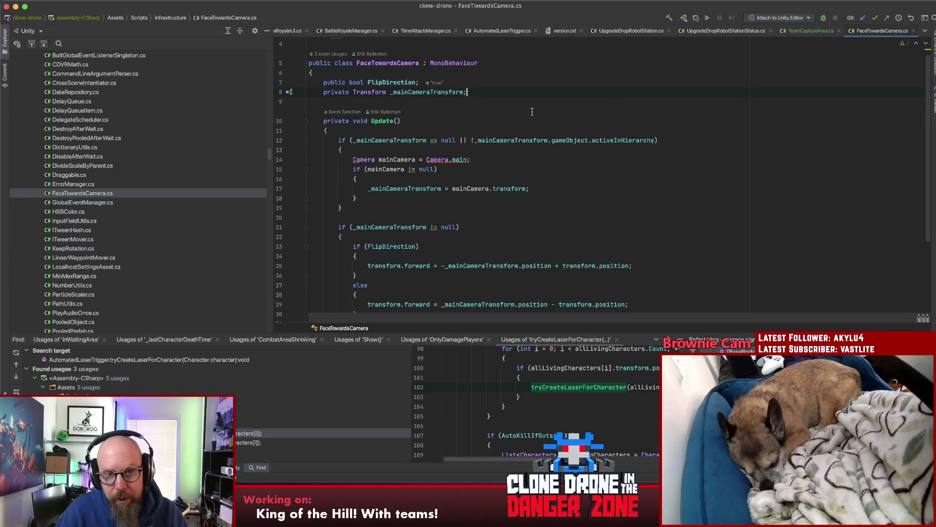
pyautogui.click(467, 92)
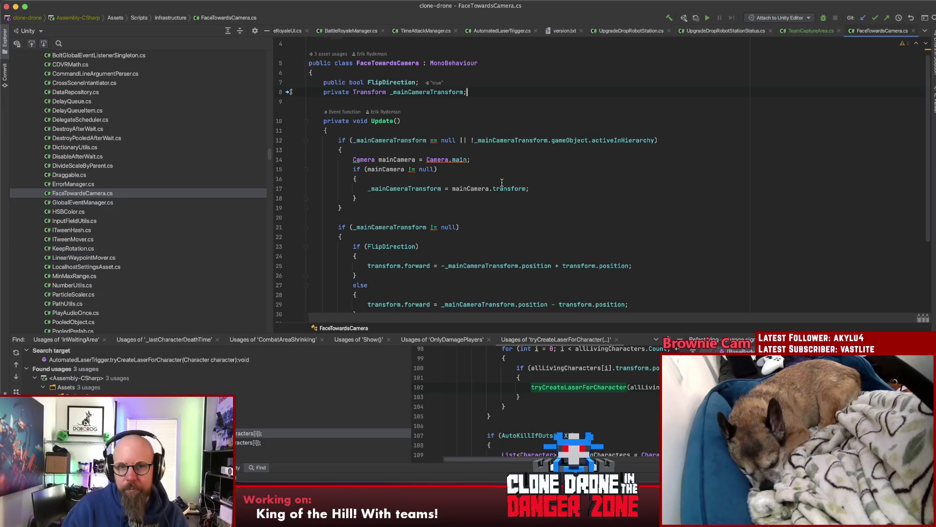
pyautogui.click(622, 517)
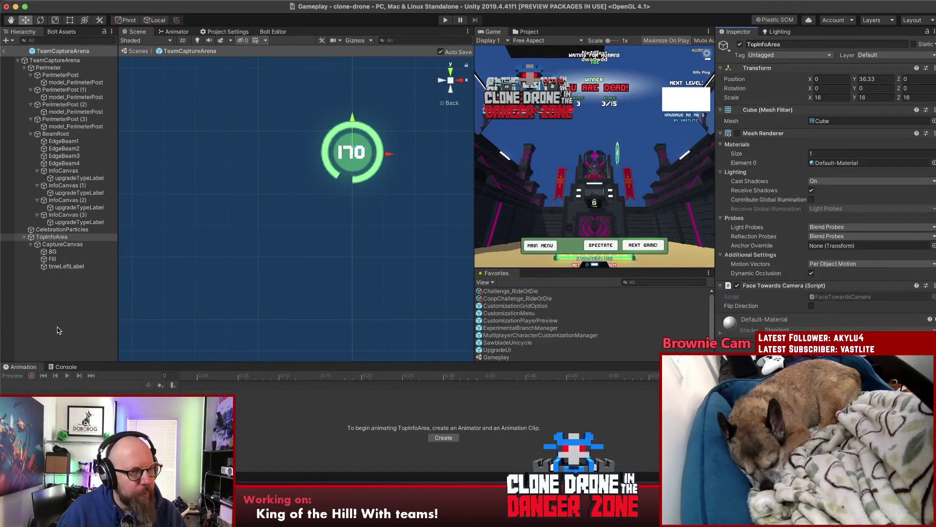
# Change CaptureCanvas's Pos Z from 0.625 to 0.
pyautogui.click(43, 238)
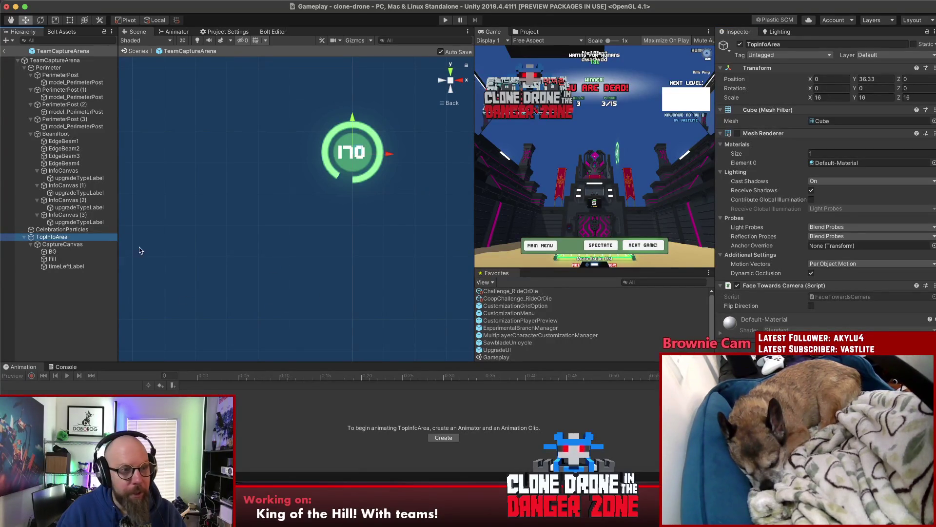
pyautogui.moveTo(293, 185)
pyautogui.mouseDown()
pyautogui.moveTo(365, 195)
pyautogui.moveTo(440, 389)
pyautogui.moveTo(502, 273)
pyautogui.moveTo(602, 130)
pyautogui.mouseUp()
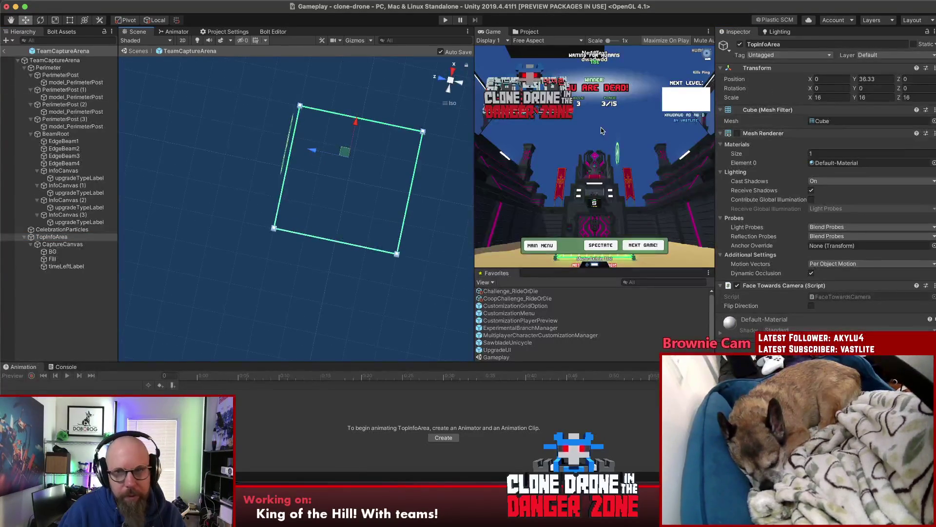
pyautogui.click(63, 244)
pyautogui.click(918, 89)
pyautogui.write('0')
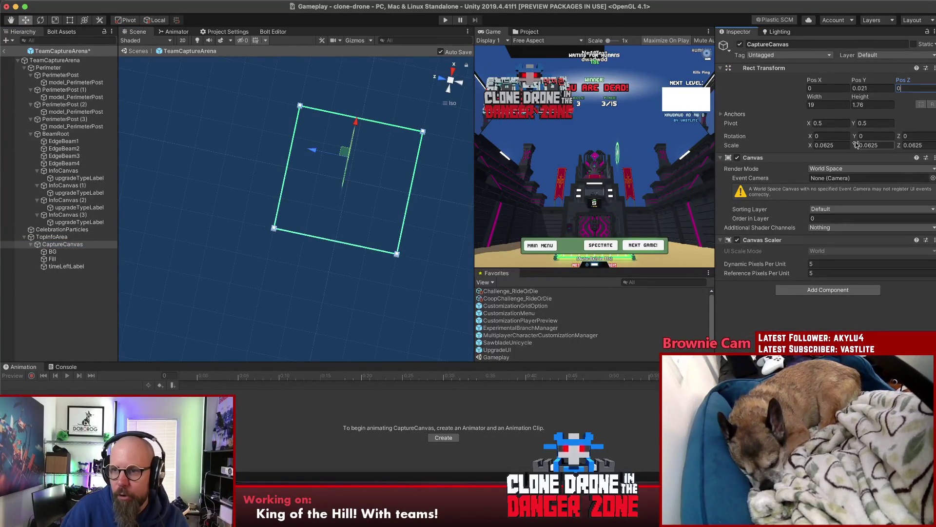
# Set CaptureCanvas's Pos Y to 0 and save the scene.
pyautogui.moveTo(396, 222)
pyautogui.mouseDown()
pyautogui.moveTo(200, 110)
pyautogui.moveTo(291, 188)
pyautogui.mouseUp()
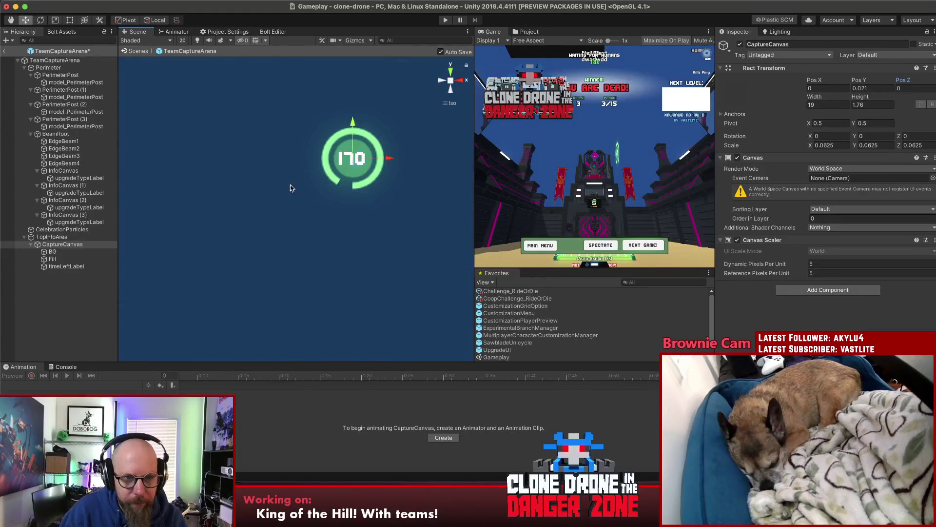
pyautogui.scroll(-2, 298, 205)
pyautogui.click(54, 245)
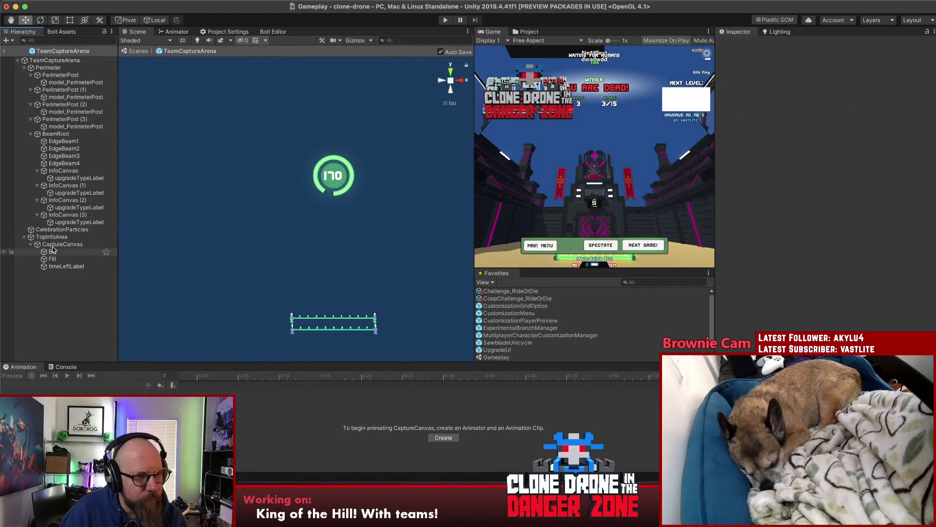
pyautogui.press('f')
pyautogui.press('Up')
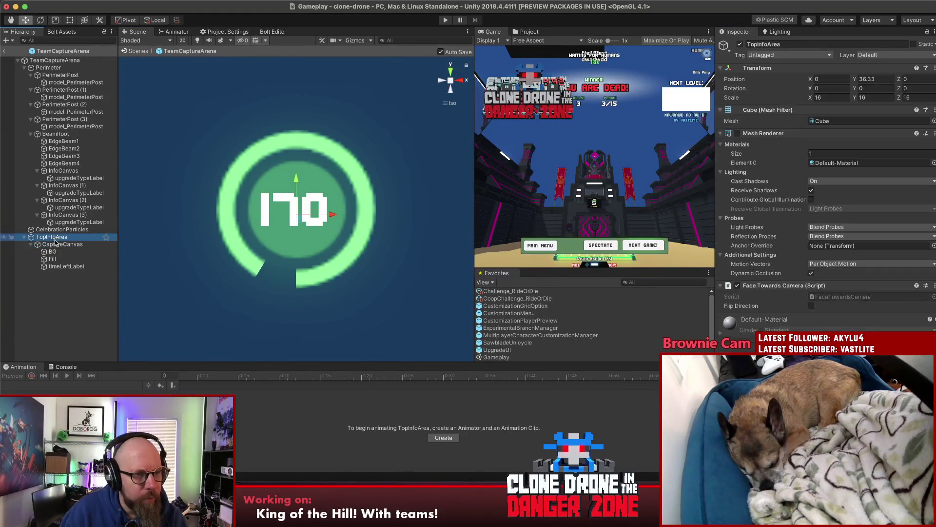
pyautogui.click(55, 245)
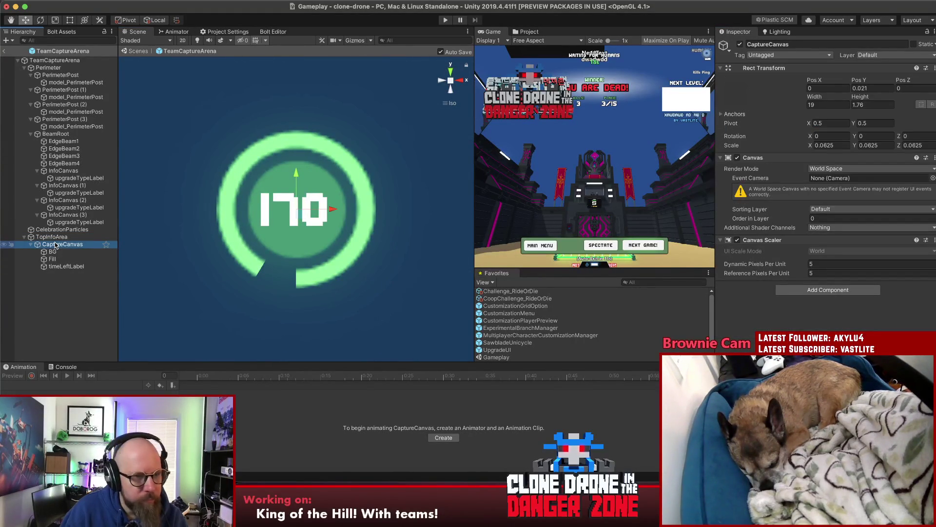
pyautogui.click(881, 88)
pyautogui.write('0')
pyautogui.press('Return')
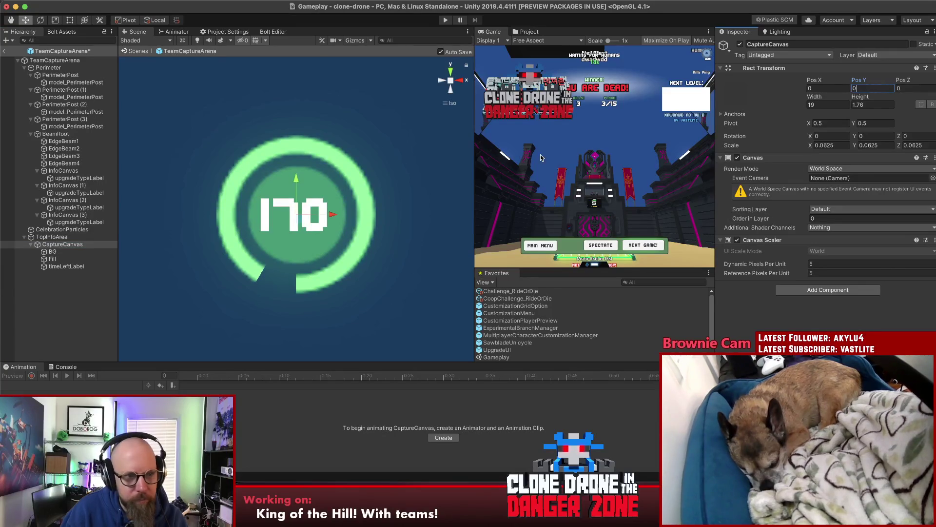
pyautogui.click(277, 212)
pyautogui.hotkey('ctrl', 's')
# Remove TopInfoArea's Mesh Filter and Mesh Renderer, then drag it down to about Y 27.9.
pyautogui.scroll(-5, 284, 209)
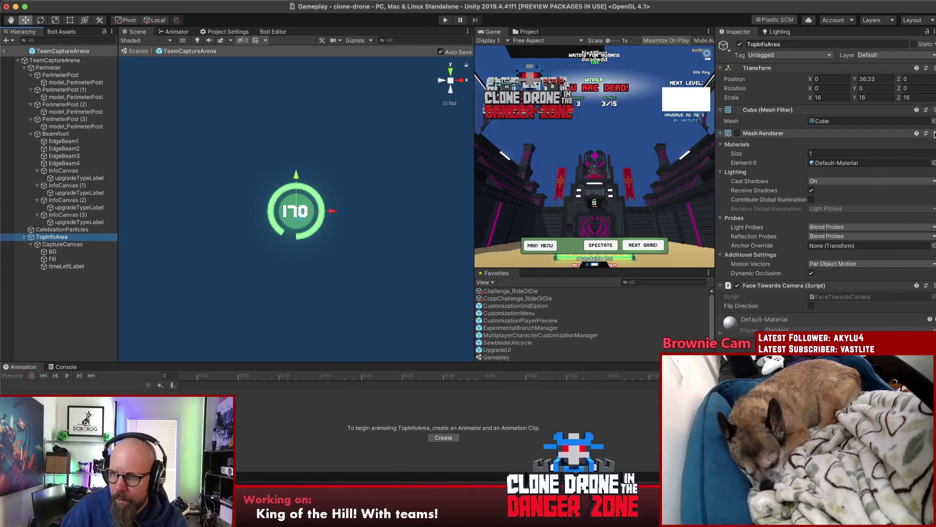
pyautogui.click(934, 110)
pyautogui.click(897, 136)
pyautogui.click(934, 109)
pyautogui.click(898, 137)
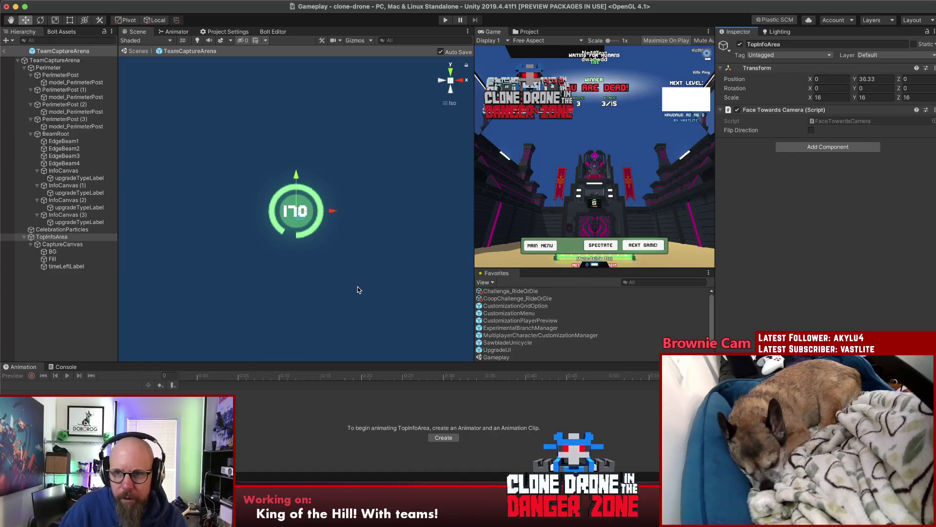
pyautogui.moveTo(295, 180); pyautogui.dragTo(300, 210)
# Rotate CaptureCanvas 90° on X, lower it to about Y -1.67 and save.
pyautogui.press('super+s')
pyautogui.click(33, 327)
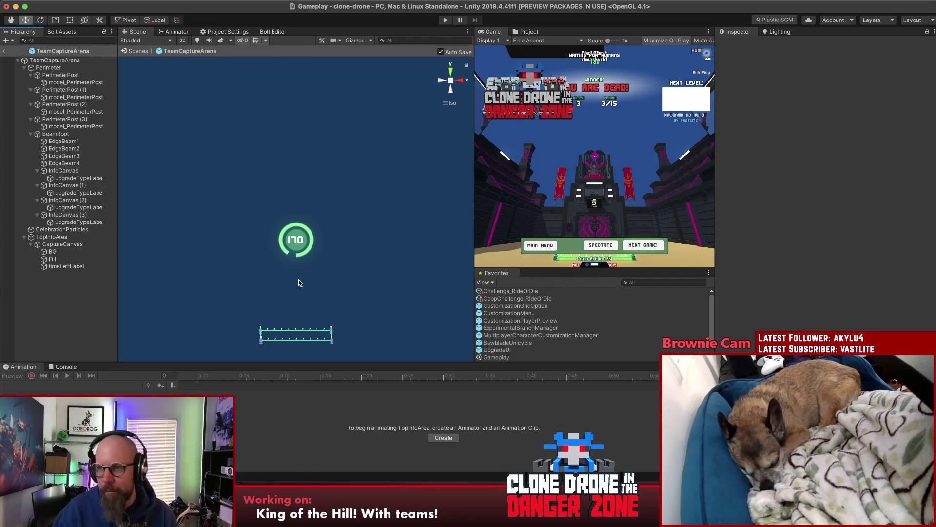
pyautogui.moveTo(244, 296)
pyautogui.mouseDown()
pyautogui.moveTo(263, 288)
pyautogui.moveTo(412, 408)
pyautogui.moveTo(572, 388)
pyautogui.moveTo(351, 390)
pyautogui.moveTo(153, 368)
pyautogui.moveTo(292, 272)
pyautogui.moveTo(174, 260)
pyautogui.moveTo(117, 285)
pyautogui.moveTo(473, 277)
pyautogui.moveTo(52, 288)
pyautogui.moveTo(243, 293)
pyautogui.moveTo(190, 286)
pyautogui.moveTo(225, 309)
pyautogui.moveTo(238, 345)
pyautogui.mouseUp()
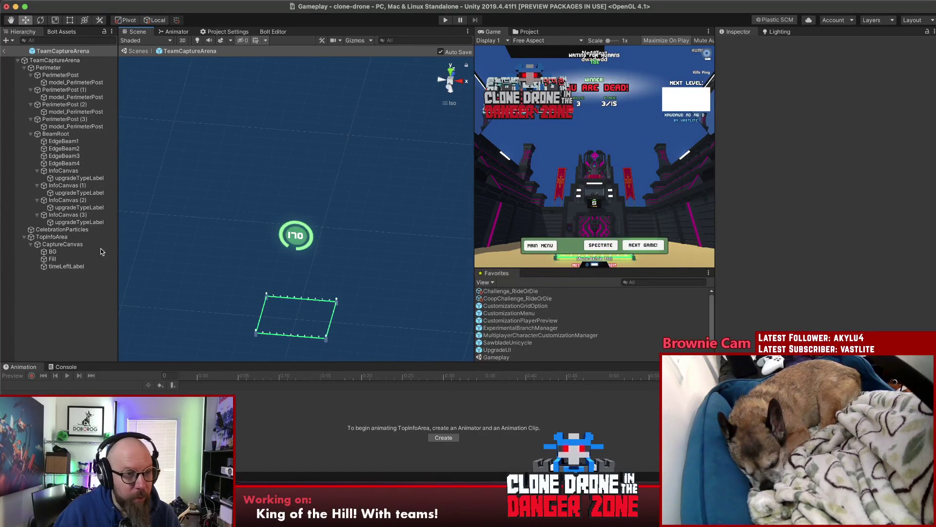
pyautogui.click(67, 245)
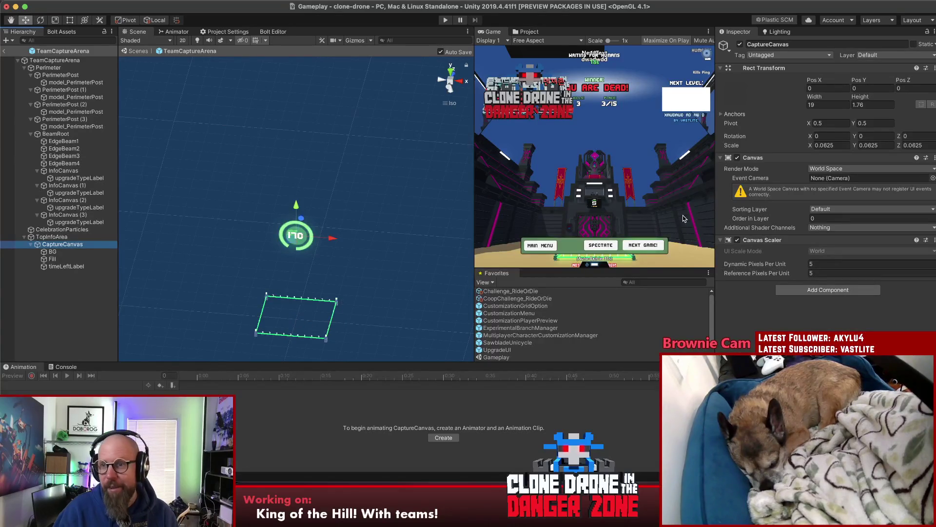
pyautogui.click(837, 137)
pyautogui.write('90')
pyautogui.moveTo(297, 263)
pyautogui.mouseDown()
pyautogui.moveTo(300, 346)
pyautogui.moveTo(313, 343)
pyautogui.mouseUp()
pyautogui.press('super+s')
pyautogui.moveTo(262, 360)
pyautogui.mouseDown()
pyautogui.moveTo(328, 346)
pyautogui.moveTo(278, 351)
pyautogui.moveTo(202, 337)
pyautogui.moveTo(241, 330)
pyautogui.moveTo(368, 339)
pyautogui.mouseUp()
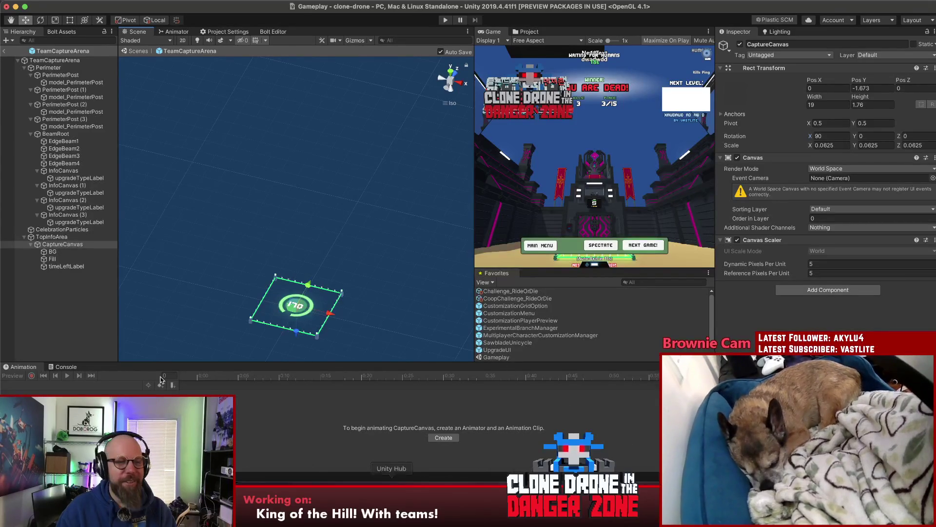
# Set CaptureCanvas's Pos Y back to 0.
pyautogui.click(85, 304)
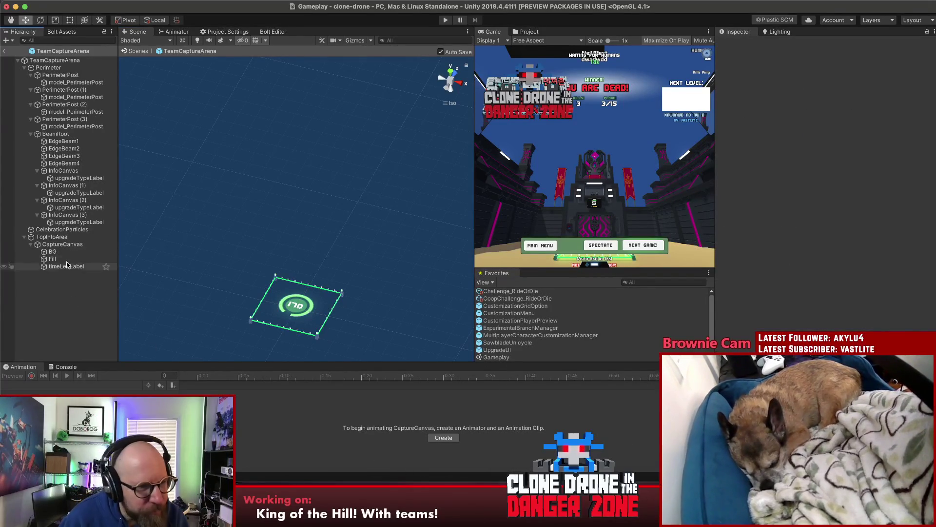
pyautogui.click(68, 243)
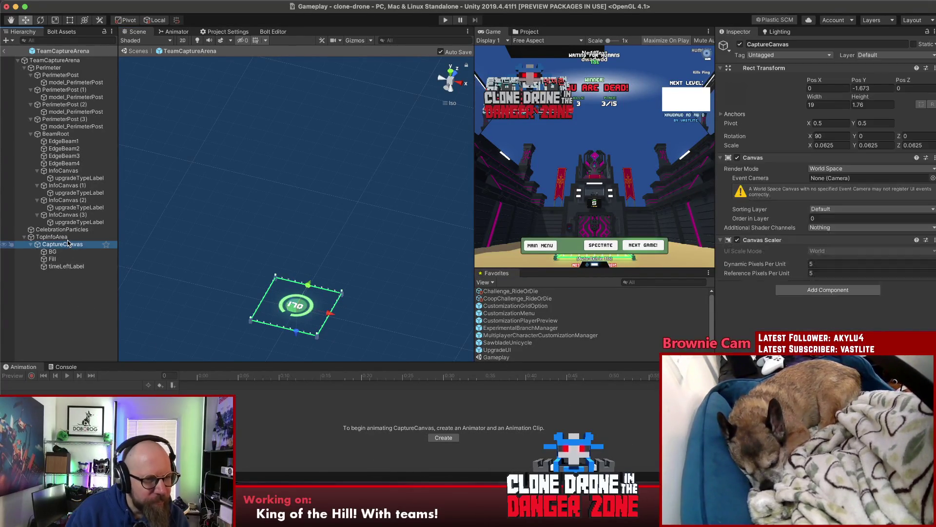
pyautogui.click(447, 89)
pyautogui.click(882, 87)
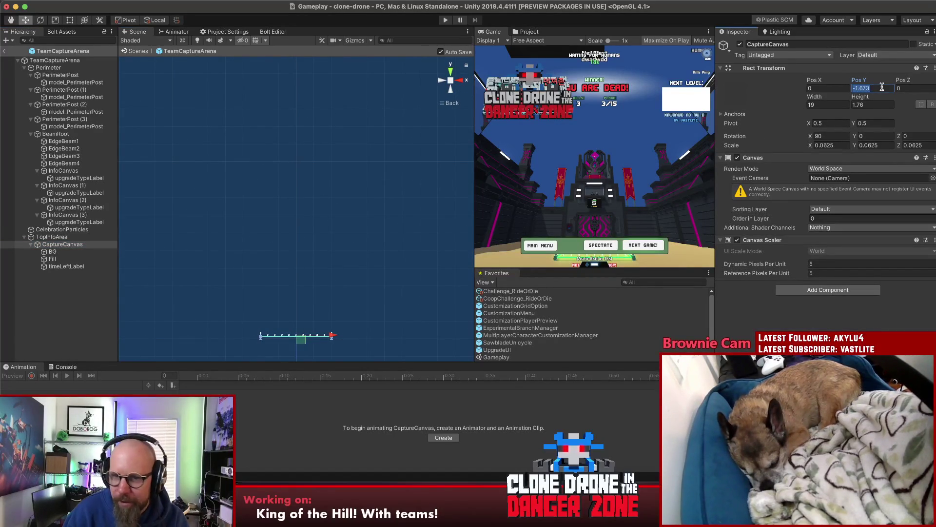
pyautogui.write('0')
# Move TopInfoArea down to Y 0.1.
pyautogui.click(51, 237)
pyautogui.moveTo(324, 199)
pyautogui.mouseDown()
pyautogui.moveTo(356, 328)
pyautogui.moveTo(344, 246)
pyautogui.mouseUp()
pyautogui.moveTo(298, 207); pyautogui.dragTo(306, 288)
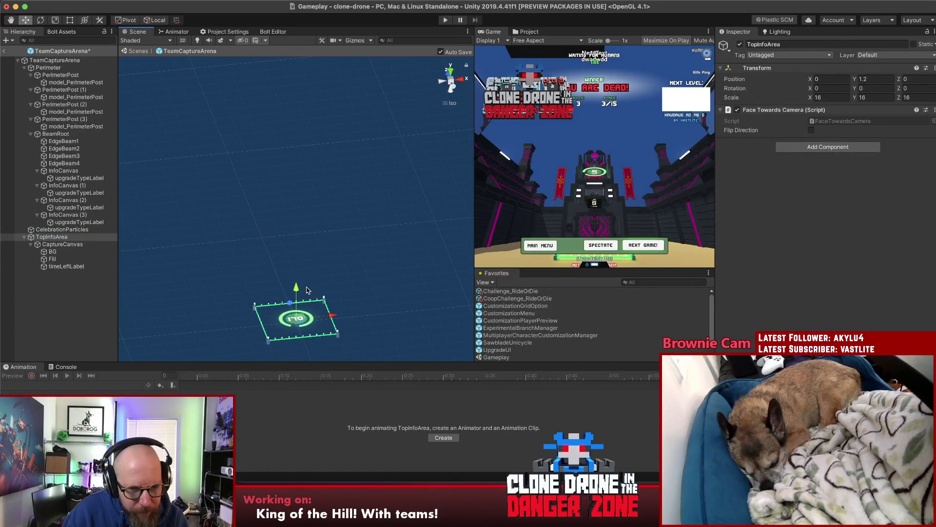
pyautogui.click(873, 79)
pyautogui.write('0')
pyautogui.press('Return')
pyautogui.moveTo(380, 265); pyautogui.dragTo(349, 182)
pyautogui.click(884, 79)
pyautogui.write('.1')
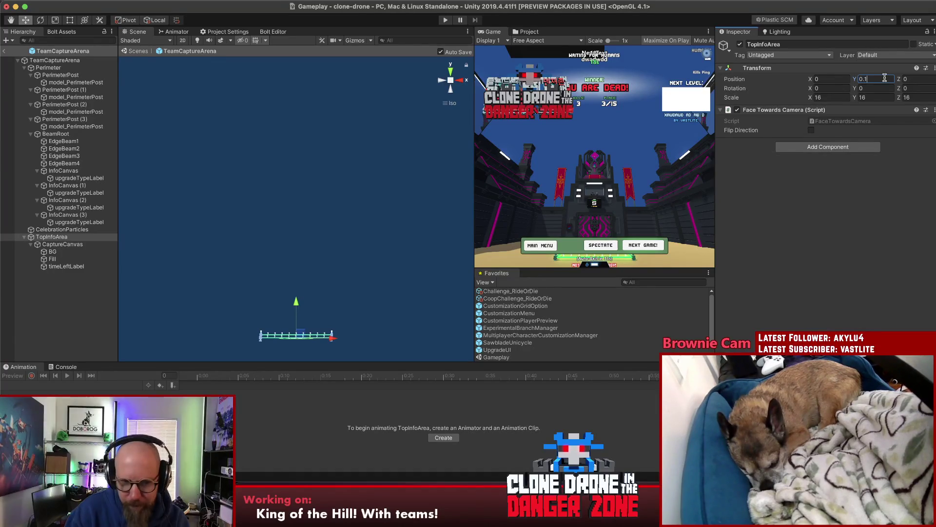
# Inspect the capture canvas, then remove TopInfoArea's Face Towards Camera script.
pyautogui.click(59, 313)
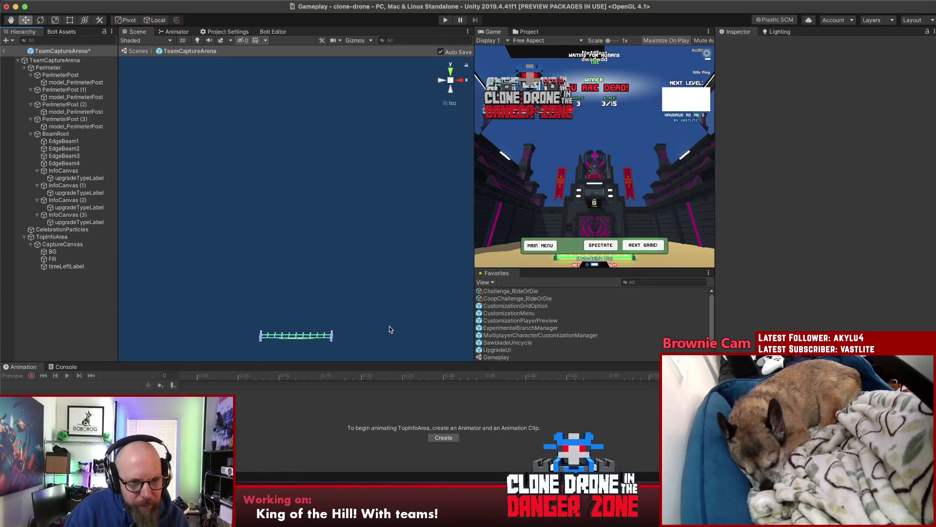
pyautogui.moveTo(389, 330); pyautogui.dragTo(386, 292)
pyautogui.click(296, 324)
pyautogui.moveTo(350, 222)
pyautogui.mouseDown()
pyautogui.moveTo(310, 318)
pyautogui.moveTo(175, 289)
pyautogui.moveTo(249, 288)
pyautogui.moveTo(294, 234)
pyautogui.moveTo(298, 254)
pyautogui.mouseUp()
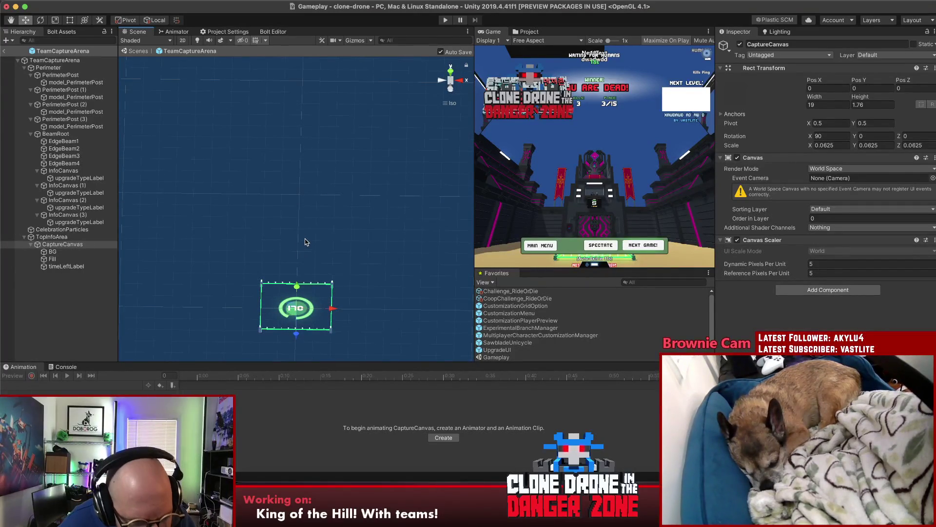
pyautogui.click(52, 259)
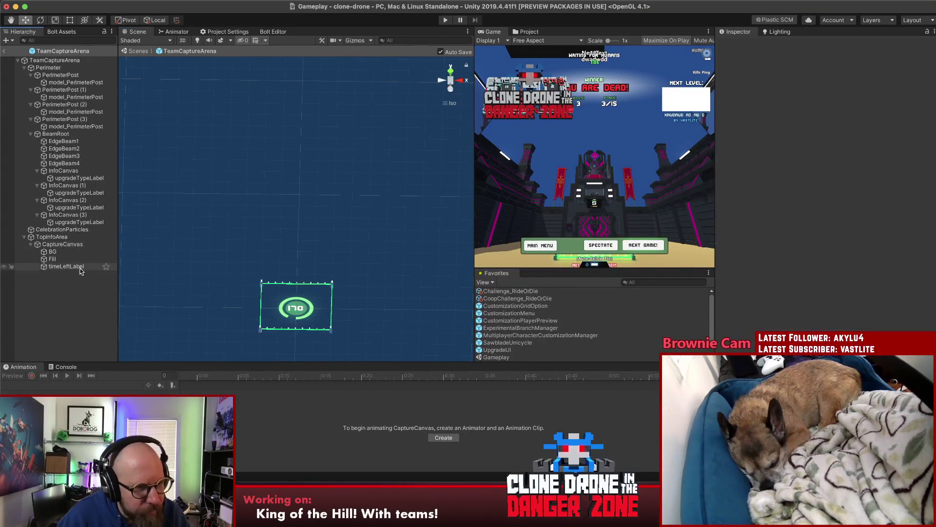
pyautogui.click(72, 245)
pyautogui.click(66, 237)
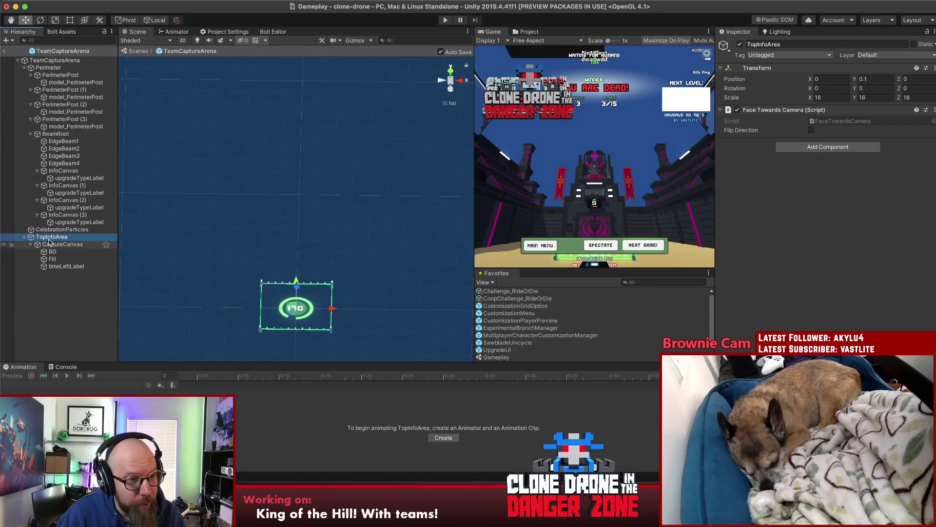
pyautogui.press('Return')
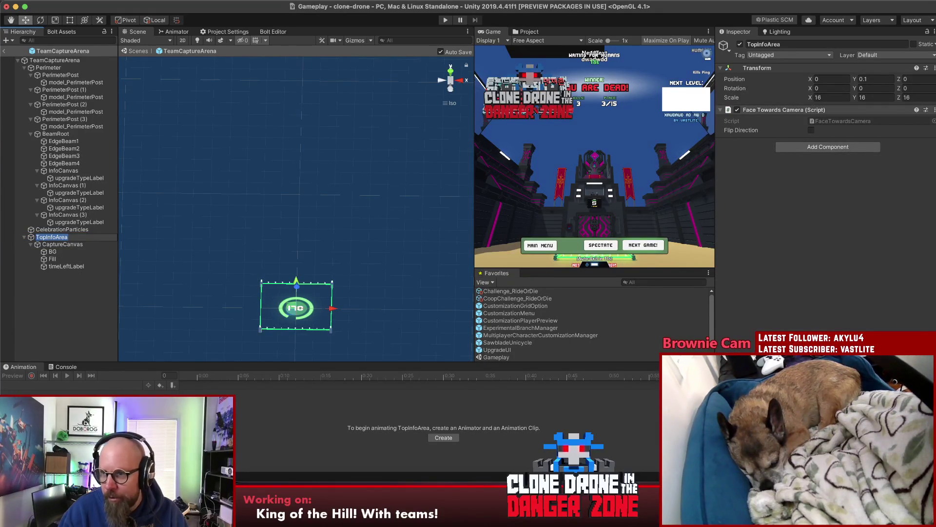
pyautogui.click(934, 110)
pyautogui.click(895, 136)
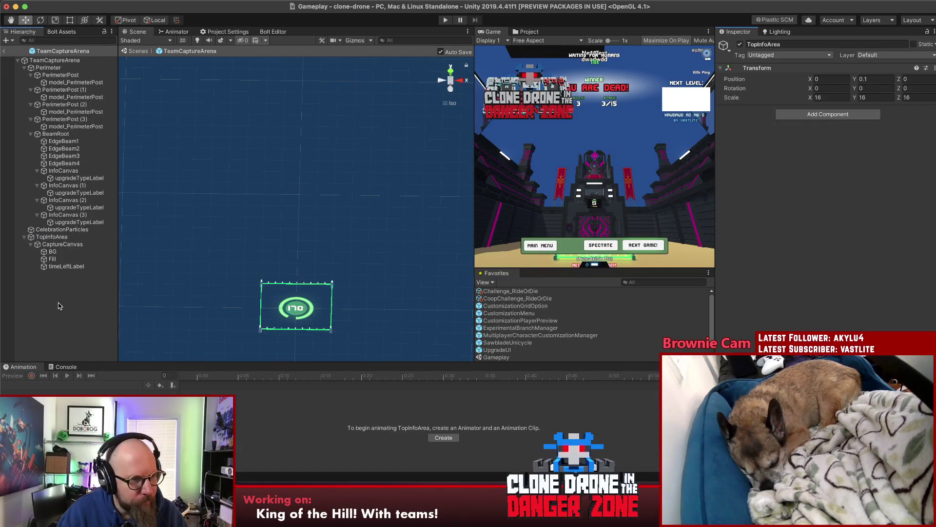
# Check CaptureCanvas edge-on, reselect TopInfoArea and collapse the Perimeter group.
pyautogui.click(60, 245)
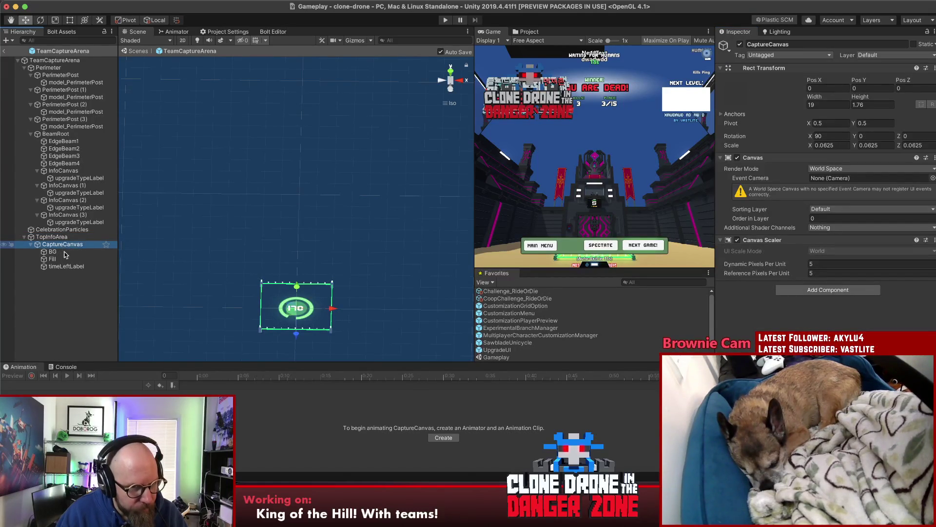
pyautogui.moveTo(348, 205)
pyautogui.mouseDown()
pyautogui.moveTo(378, 190)
pyautogui.moveTo(374, 278)
pyautogui.mouseUp()
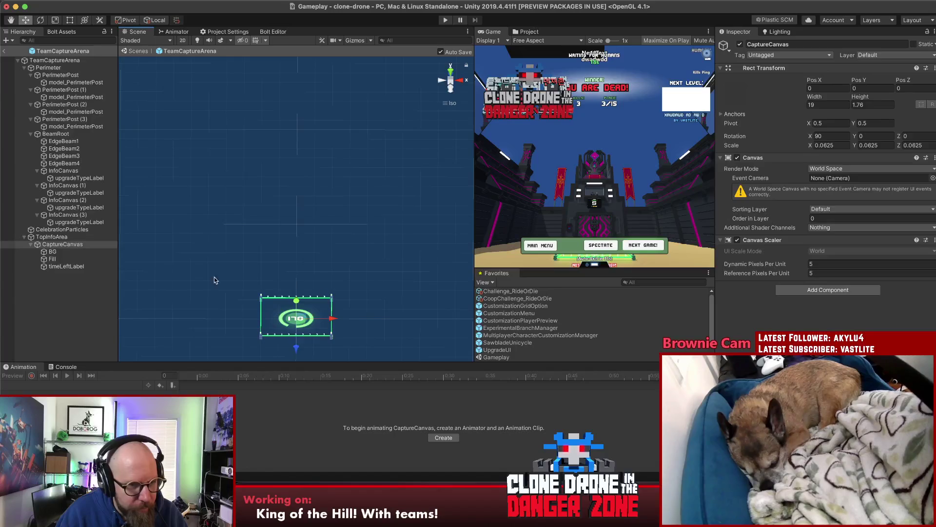
pyautogui.click(53, 245)
pyautogui.click(51, 237)
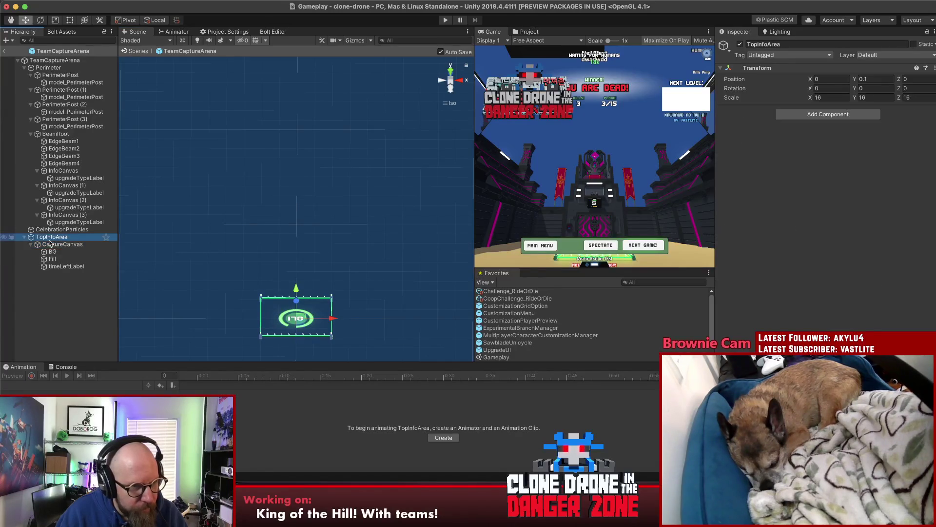
pyautogui.click(25, 68)
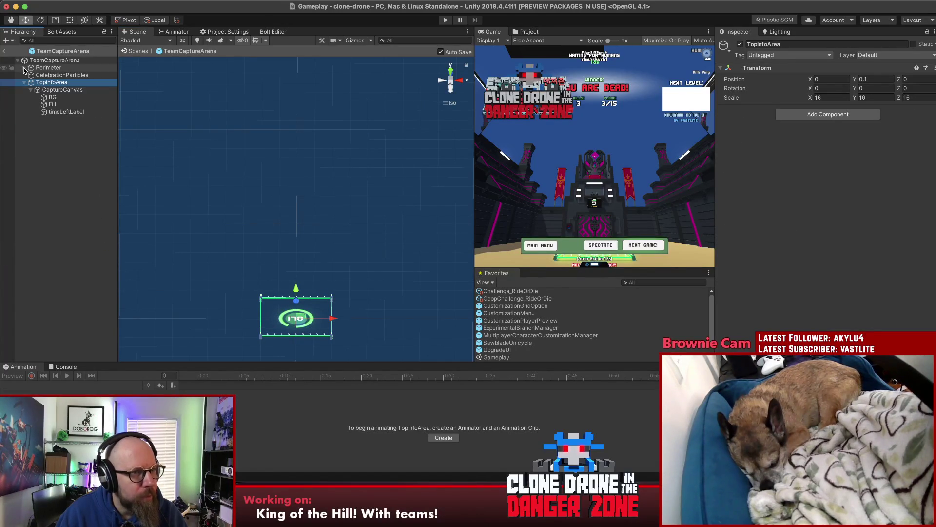
# Pull CaptureCanvas up to sit directly under TeamCaptureArena and delete the emptied TopInfoArea.
pyautogui.moveTo(51, 83); pyautogui.dragTo(49, 76)
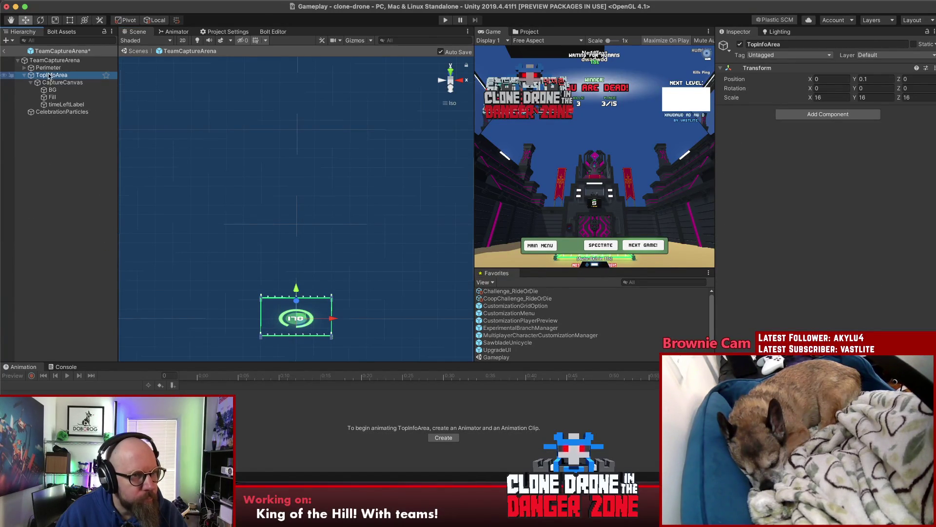
pyautogui.click(50, 112)
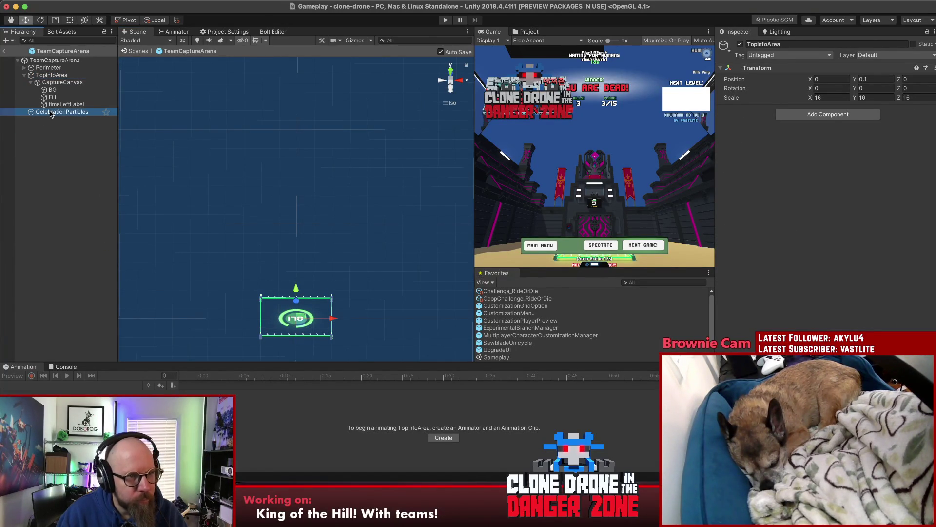
pyautogui.click(42, 83)
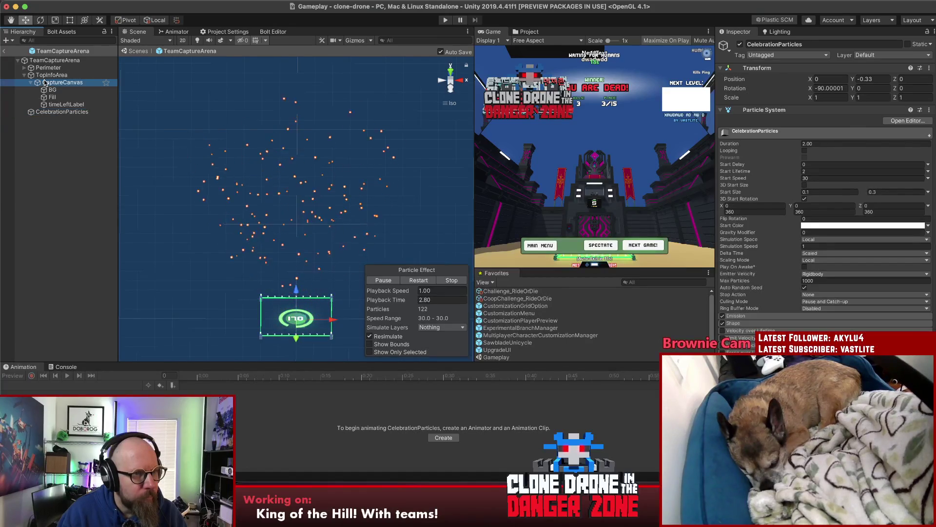
pyautogui.moveTo(42, 83); pyautogui.dragTo(43, 71)
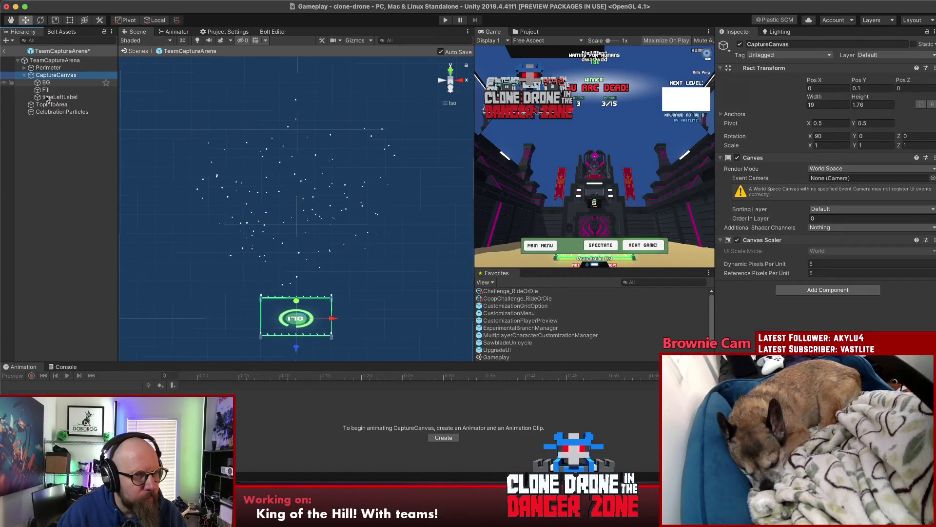
pyautogui.click(47, 104)
pyautogui.press('Delete')
# Look over CaptureCanvas at Pos Y 0.1 edge-on and at an angle, then collapse its children.
pyautogui.click(56, 76)
pyautogui.moveTo(325, 285)
pyautogui.mouseDown()
pyautogui.moveTo(324, 198)
pyautogui.moveTo(333, 252)
pyautogui.mouseUp()
pyautogui.click(94, 209)
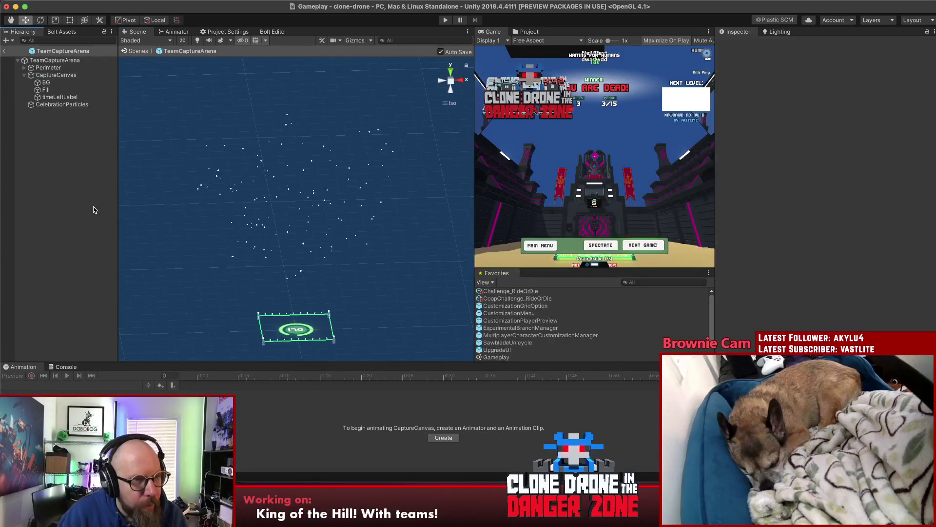
pyautogui.scroll(-3, 322, 263)
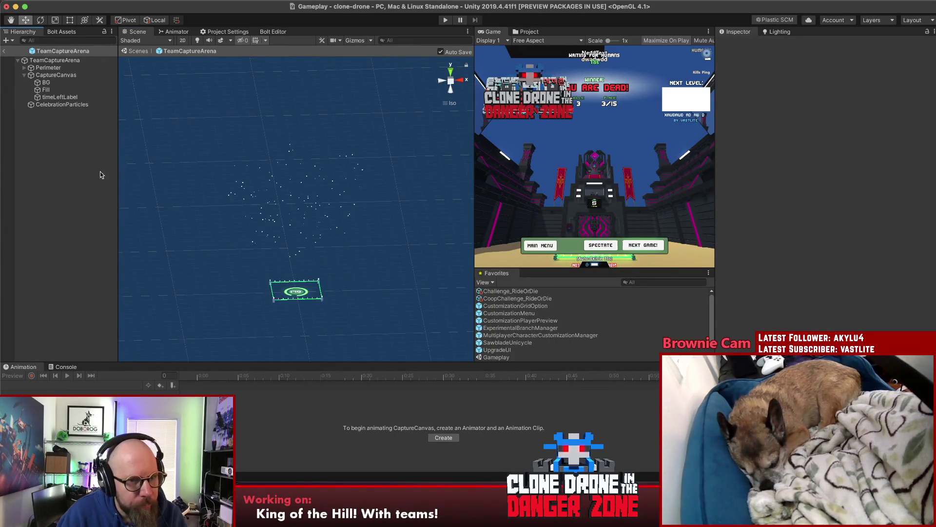
pyautogui.moveTo(329, 246)
pyautogui.mouseDown()
pyautogui.moveTo(173, 315)
pyautogui.moveTo(321, 316)
pyautogui.moveTo(408, 226)
pyautogui.moveTo(300, 211)
pyautogui.moveTo(322, 299)
pyautogui.mouseUp()
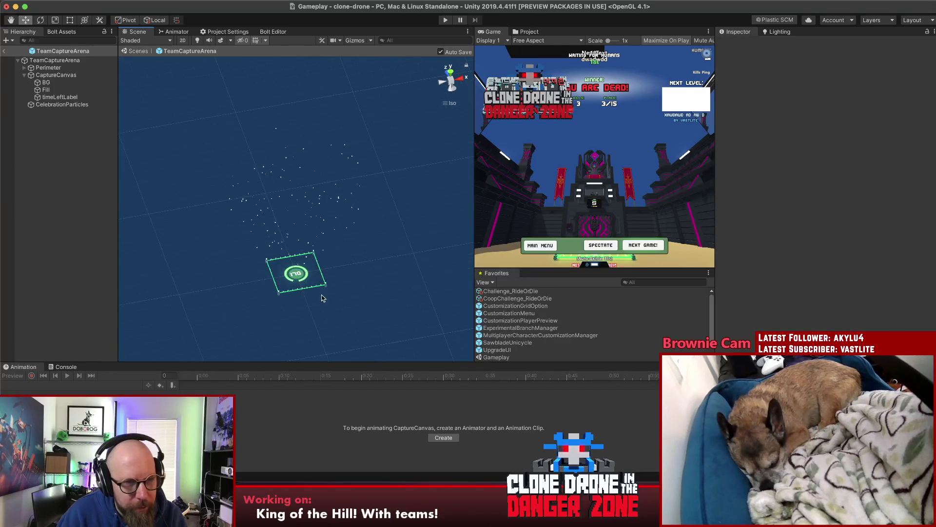
pyautogui.click(25, 76)
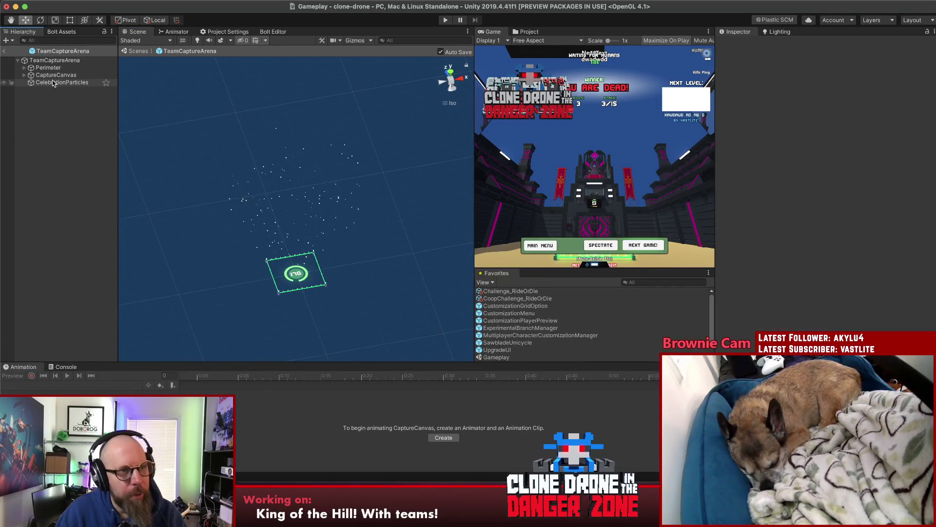
# Add a Cube as a child of TeamCaptureArena.
pyautogui.rightClick(49, 60)
pyautogui.moveTo(85, 192)
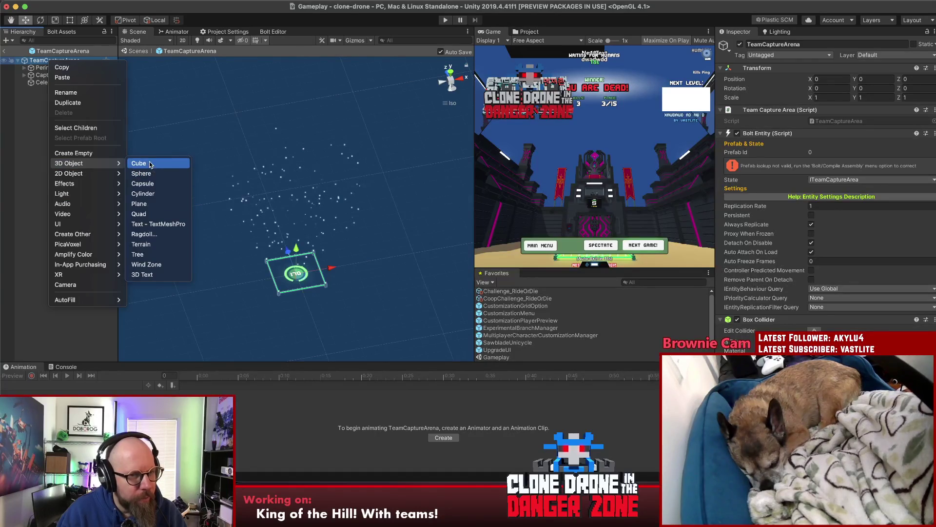
pyautogui.click(155, 217)
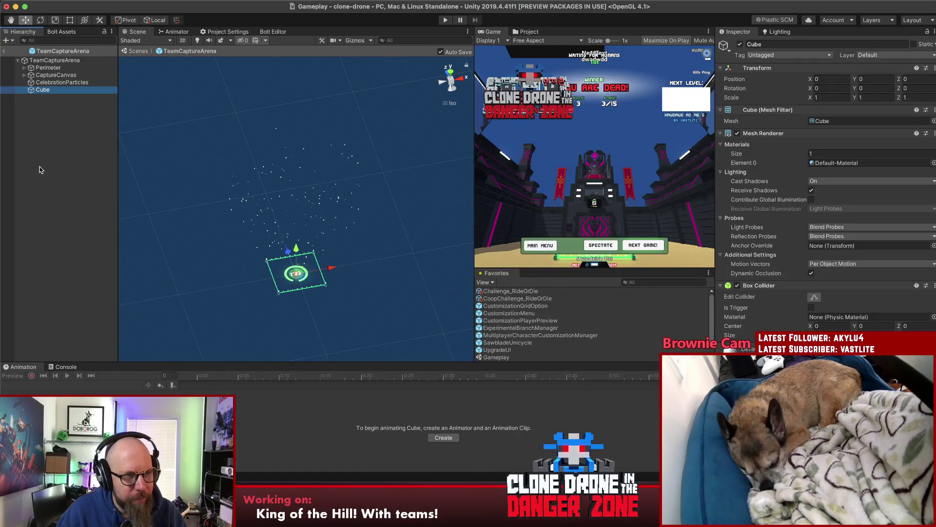
# Scale the cube to 20×40×20 and raise it to Y 20.8.
pyautogui.click(839, 98)
pyautogui.write('20')
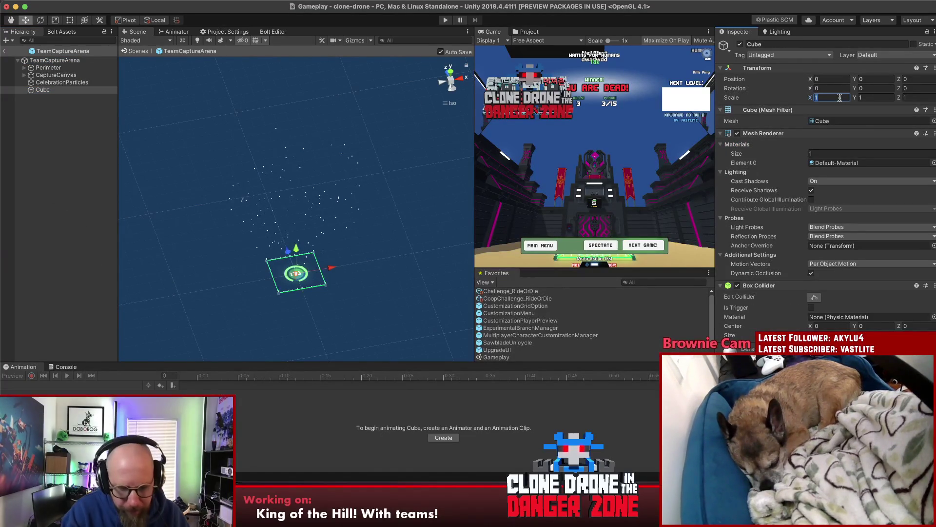
pyautogui.click(919, 97)
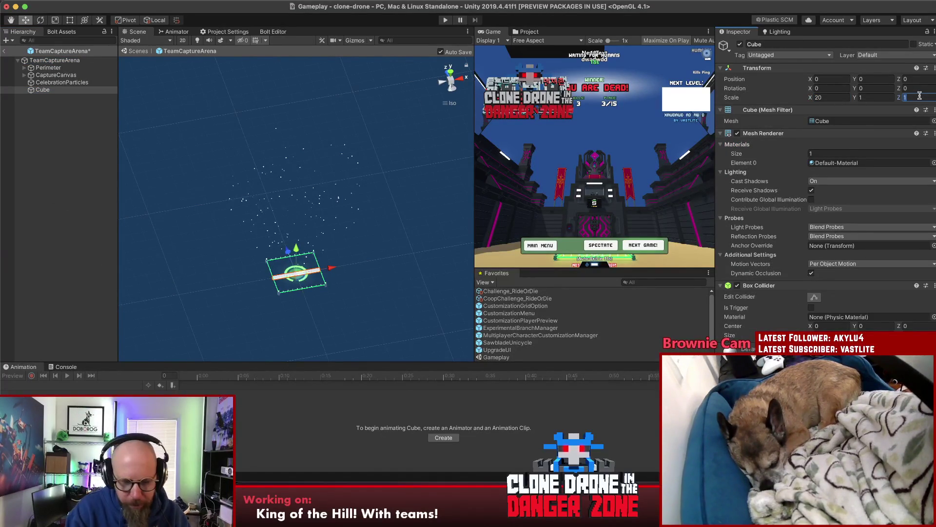
pyautogui.write('20')
pyautogui.click(880, 97)
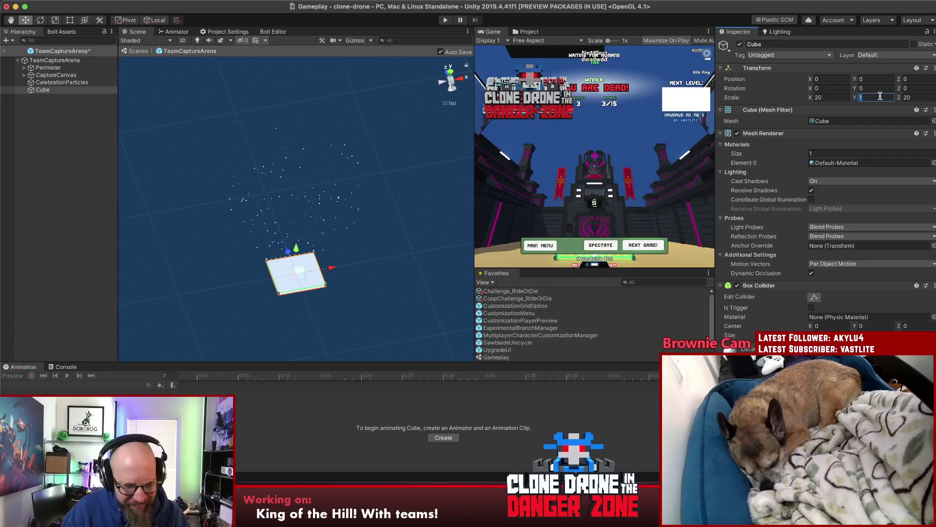
pyautogui.write('40')
pyautogui.moveTo(297, 248)
pyautogui.mouseDown()
pyautogui.moveTo(298, 203)
pyautogui.moveTo(299, 211)
pyautogui.mouseUp()
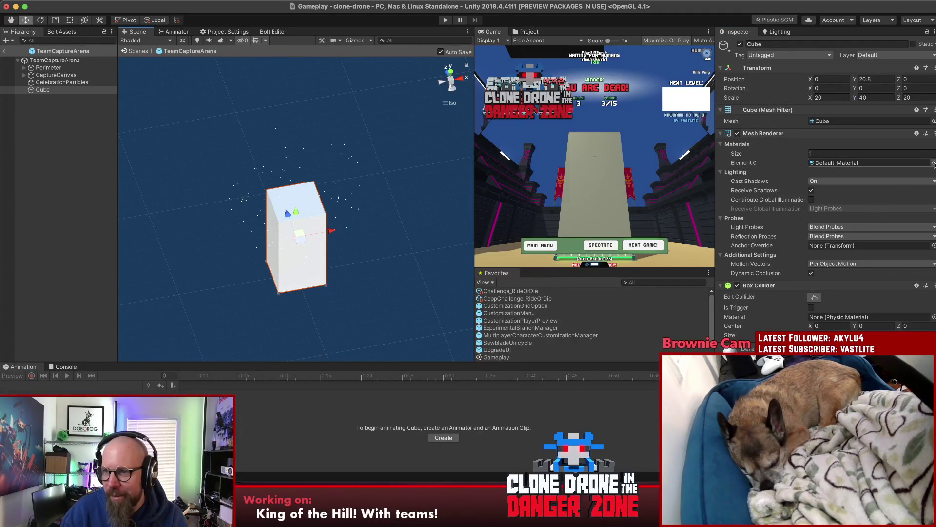
pyautogui.click(934, 164)
# Try GradientSkybox and then None as the cube's material, and search materials for 'area'.
pyautogui.write('gra')
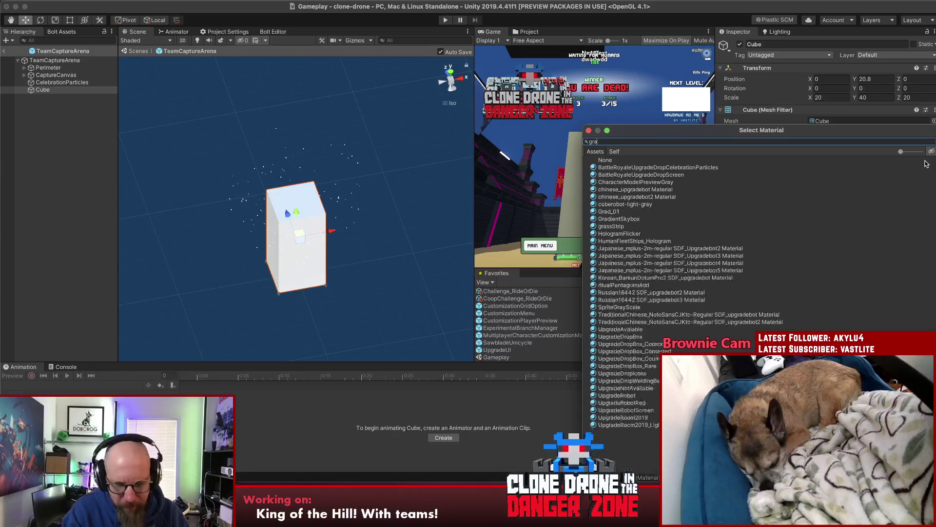
pyautogui.write('dienbt')
pyautogui.press('BackSpace')
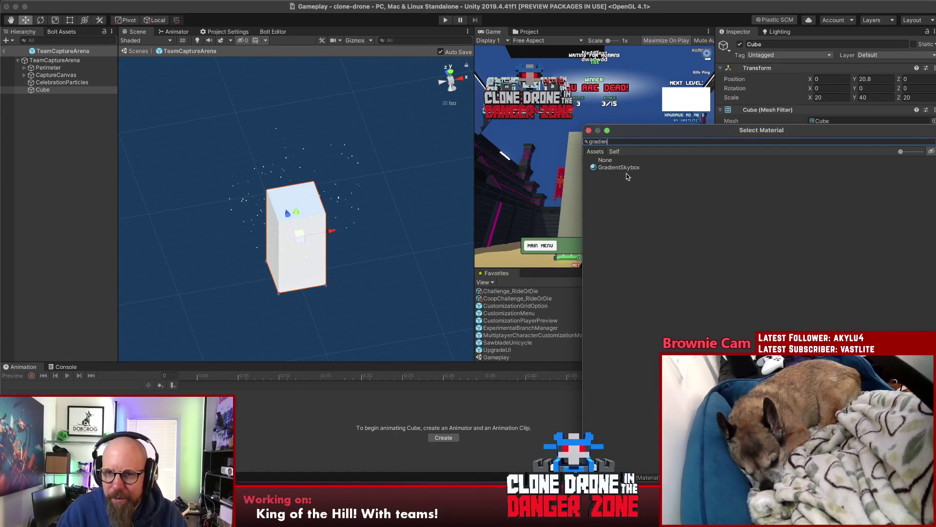
pyautogui.click(626, 168)
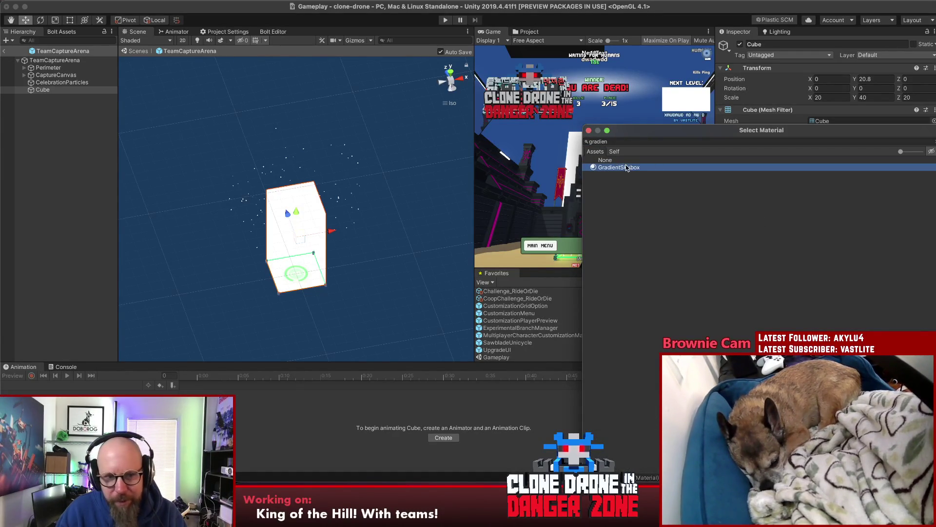
pyautogui.click(620, 160)
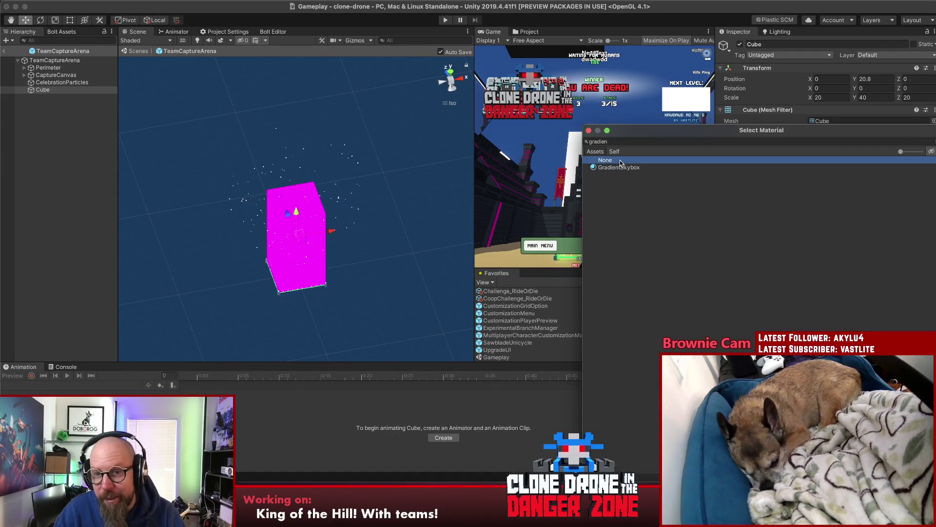
pyautogui.click(614, 142)
pyautogui.press('super+a')
pyautogui.press('BackSpace')
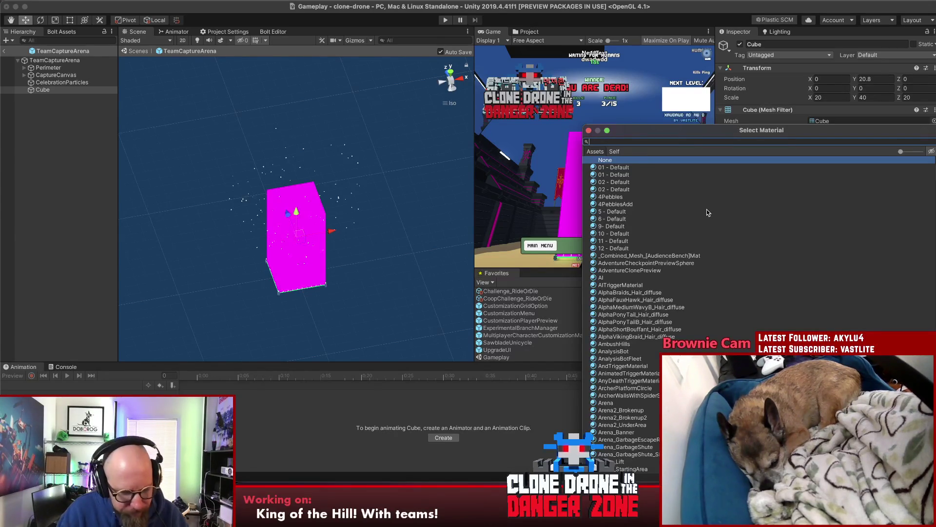
pyautogui.write('area')
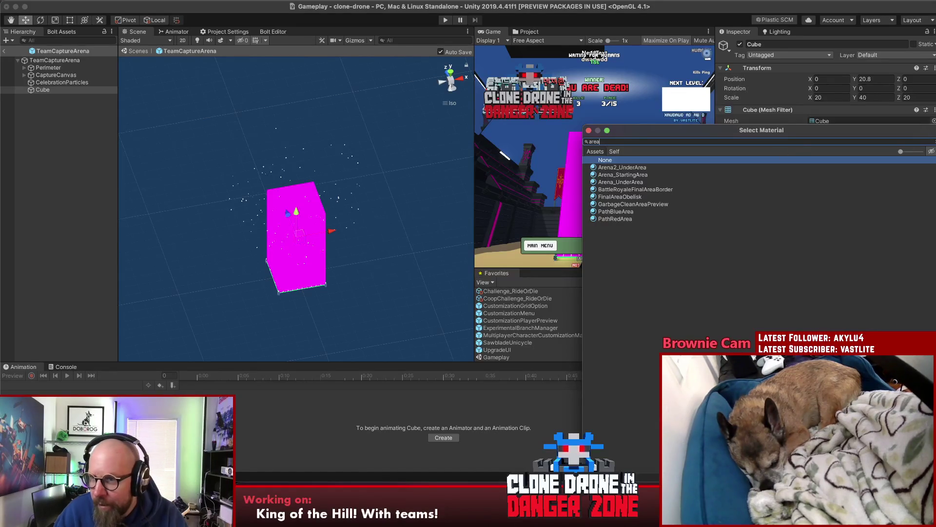
# Close the material picker and delete the tall cube from TeamCaptureArena.
pyautogui.click(589, 131)
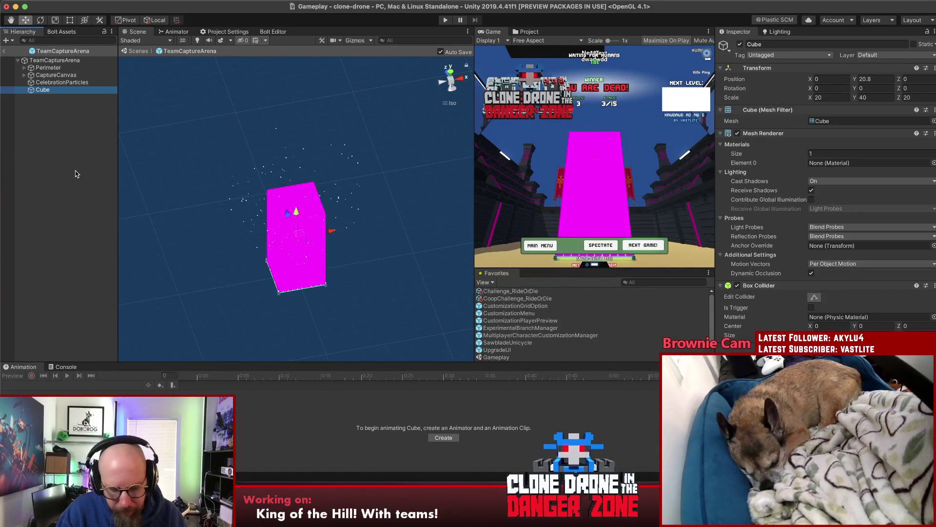
pyautogui.press('super+BackSpace')
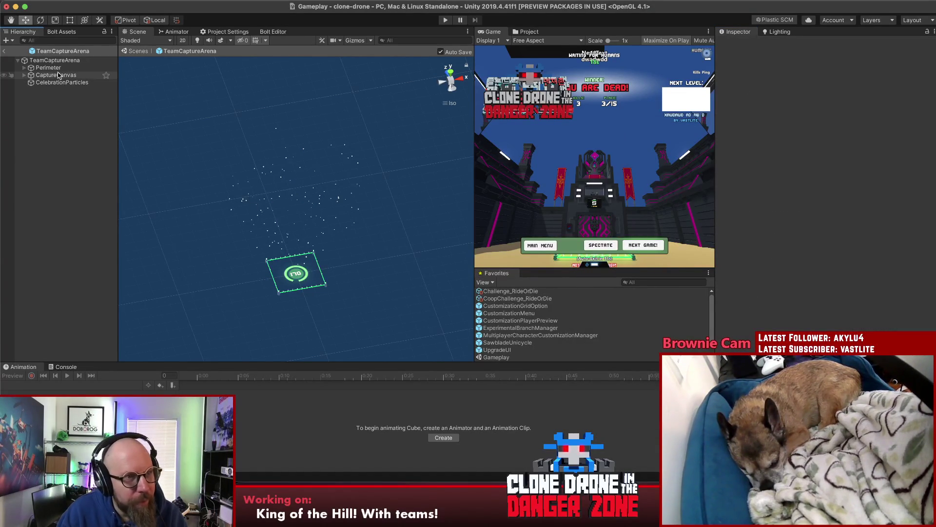
pyautogui.click(55, 75)
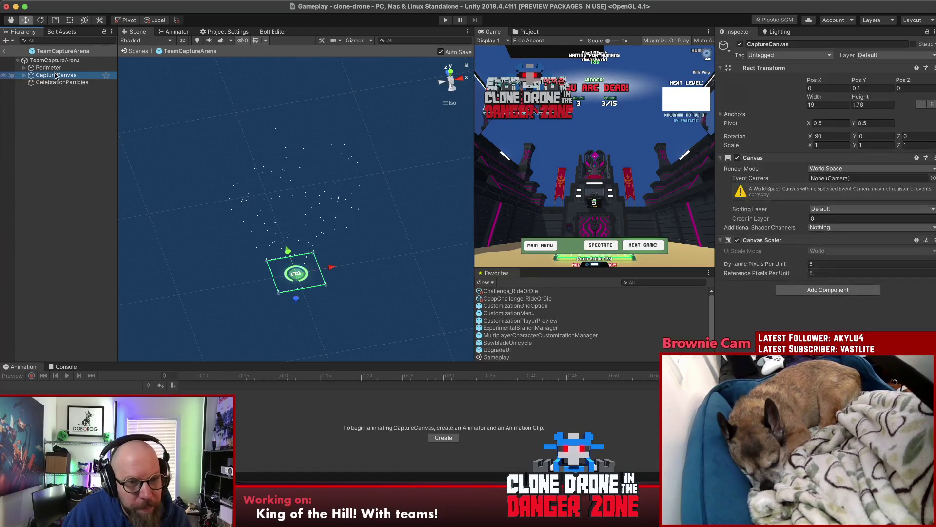
# View CaptureCanvas from the front, show the Console log, and select the TeamCaptureArena root.
pyautogui.moveTo(282, 295)
pyautogui.mouseDown()
pyautogui.moveTo(330, 322)
pyautogui.moveTo(341, 247)
pyautogui.moveTo(324, 171)
pyautogui.moveTo(246, 199)
pyautogui.moveTo(157, 255)
pyautogui.moveTo(262, 272)
pyautogui.mouseUp()
pyautogui.click(108, 178)
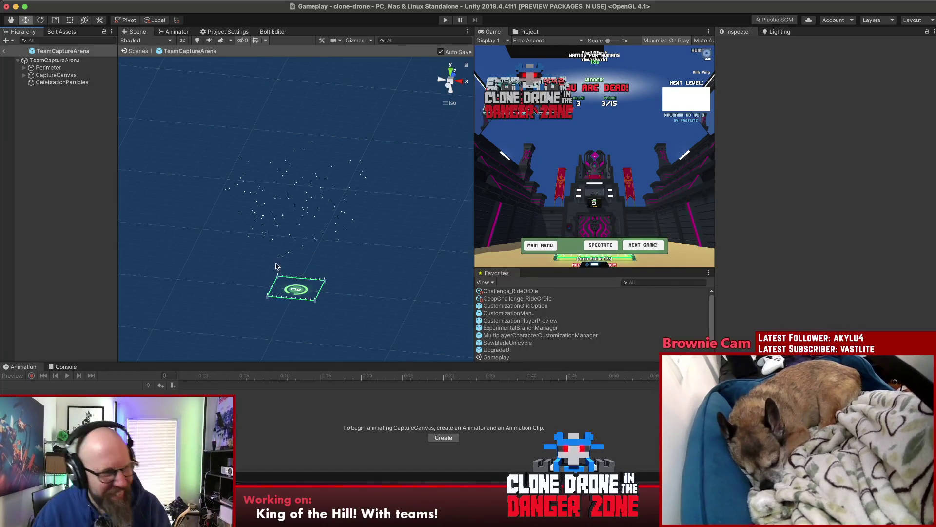
pyautogui.click(61, 367)
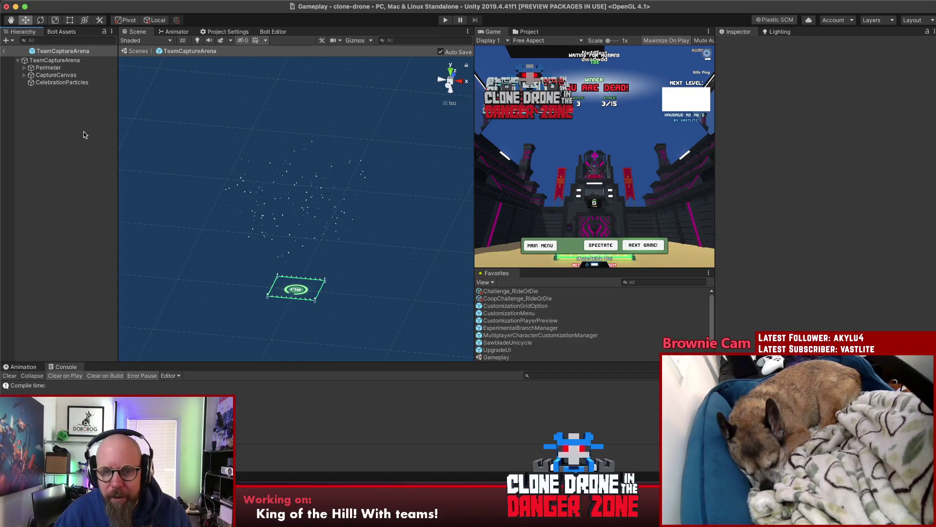
pyautogui.click(48, 61)
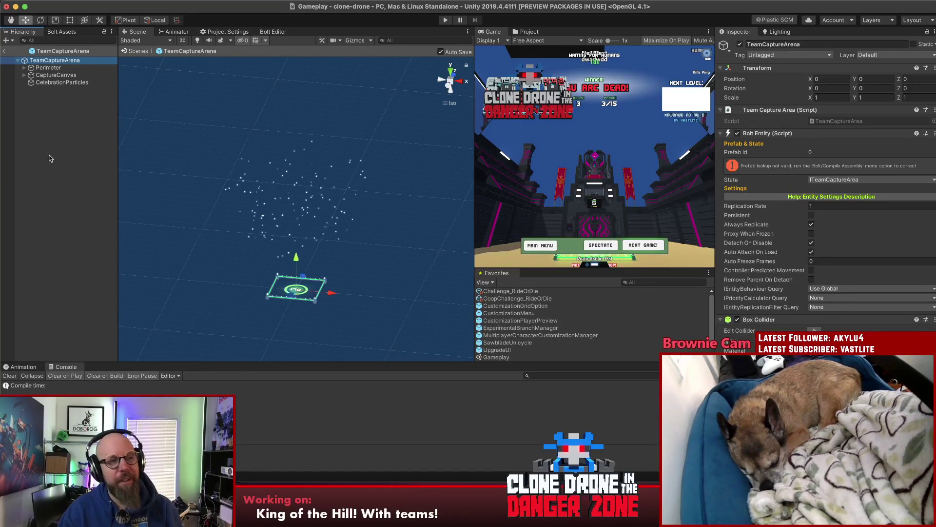
pyautogui.click(46, 68)
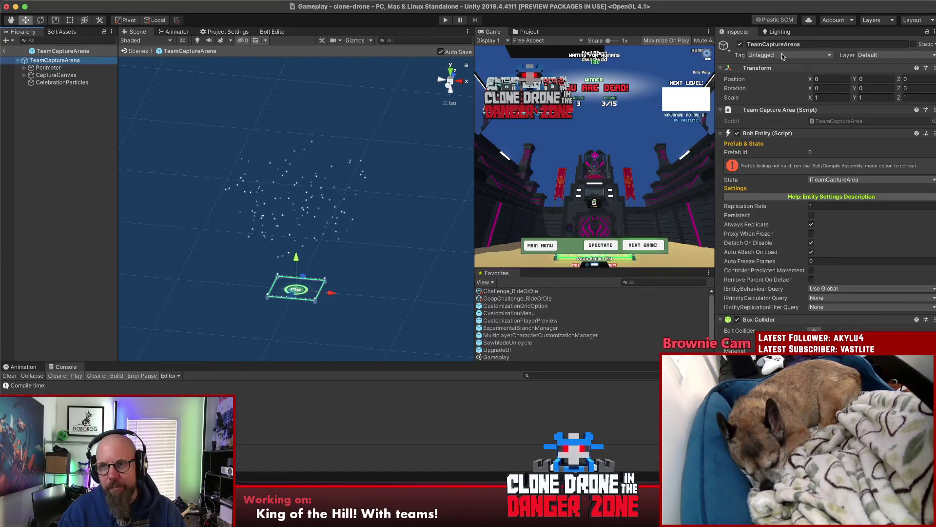
pyautogui.moveTo(812, 100); pyautogui.dragTo(822, 100)
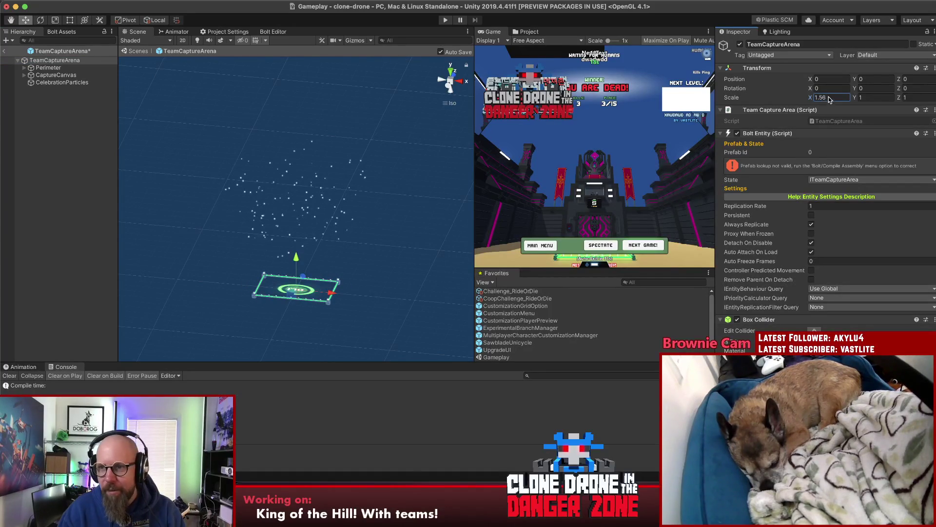
pyautogui.click(828, 96)
pyautogui.write('1')
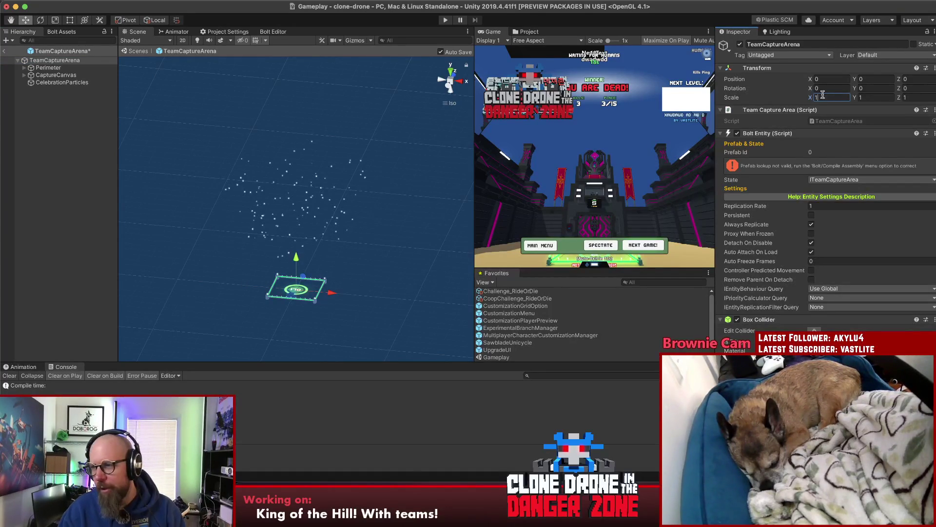
pyautogui.click(41, 117)
pyautogui.moveTo(392, 155)
pyautogui.mouseDown()
pyautogui.moveTo(398, 197)
pyautogui.moveTo(385, 218)
pyautogui.moveTo(207, 152)
pyautogui.moveTo(237, 57)
pyautogui.moveTo(284, 118)
pyautogui.mouseUp()
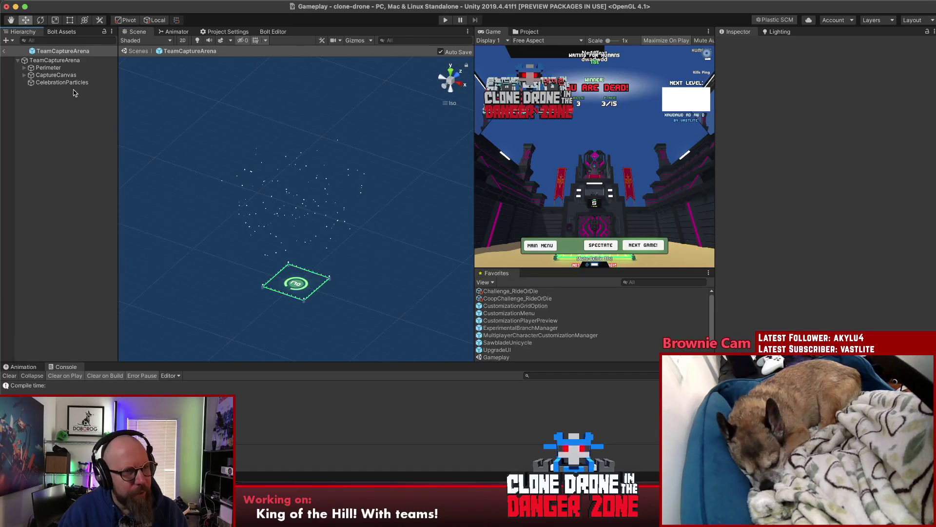
pyautogui.click(51, 60)
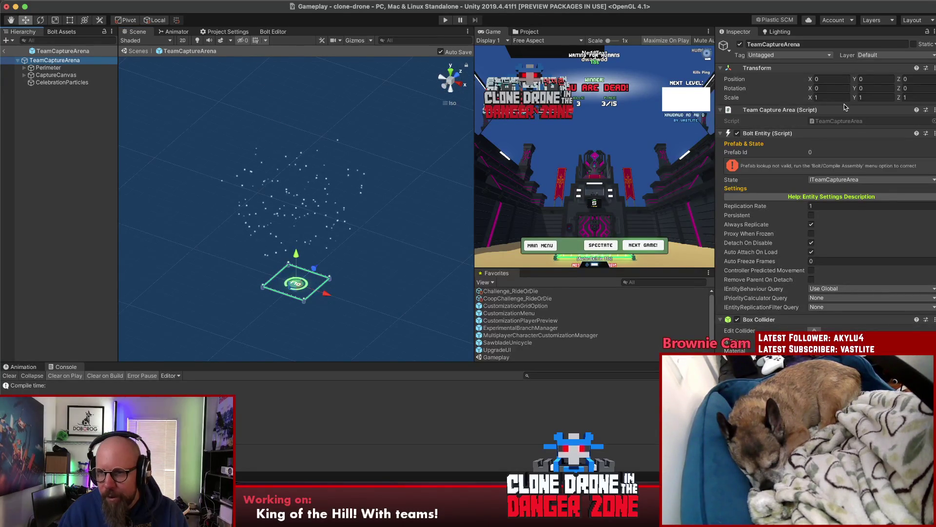
pyautogui.click(34, 98)
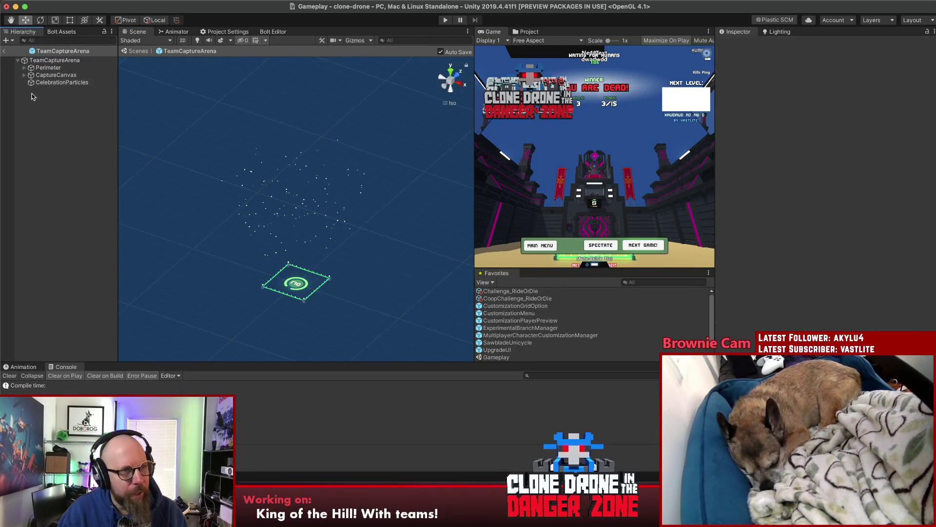
# Return to the level and apply all TeamCaptureArena overrides to its prefab.
pyautogui.click(6, 50)
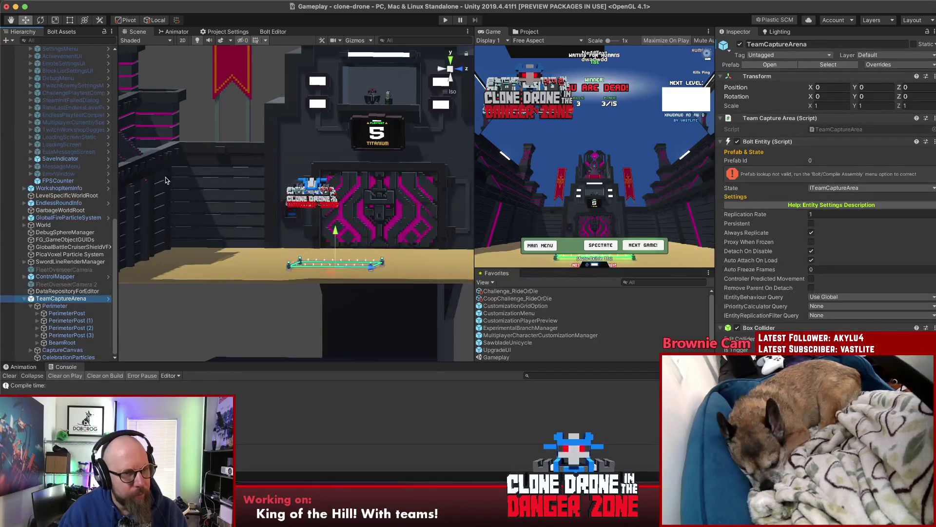
pyautogui.click(54, 291)
pyautogui.click(61, 298)
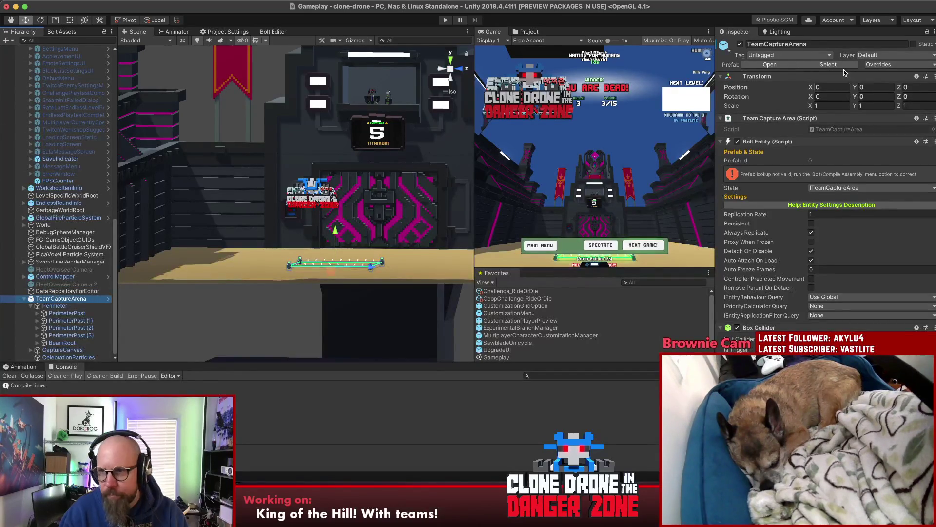
pyautogui.click(909, 66)
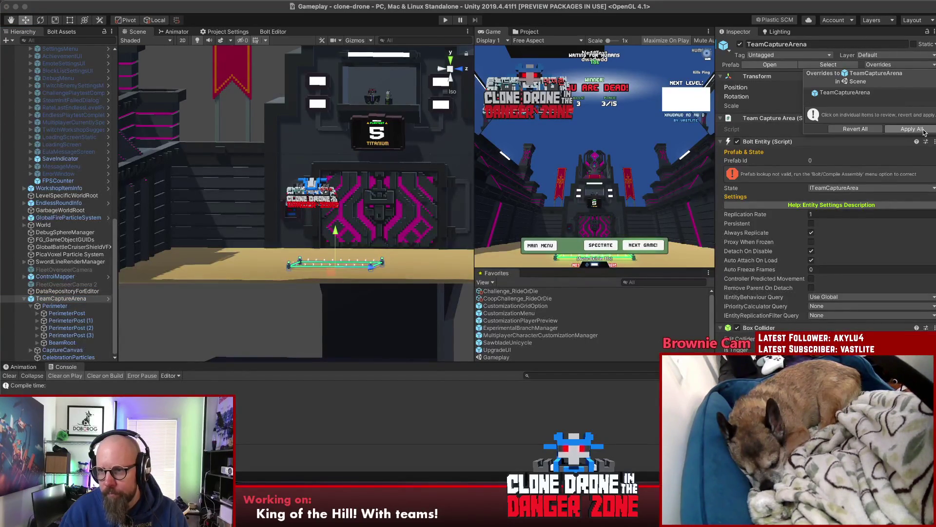
pyautogui.click(910, 129)
# Frame the TeamCaptureArena instance and look down on the capture ring.
pyautogui.click(63, 291)
pyautogui.click(61, 298)
pyautogui.press('f')
pyautogui.moveTo(373, 215)
pyautogui.mouseDown()
pyautogui.moveTo(312, 217)
pyautogui.moveTo(418, 280)
pyautogui.moveTo(397, 253)
pyautogui.mouseUp()
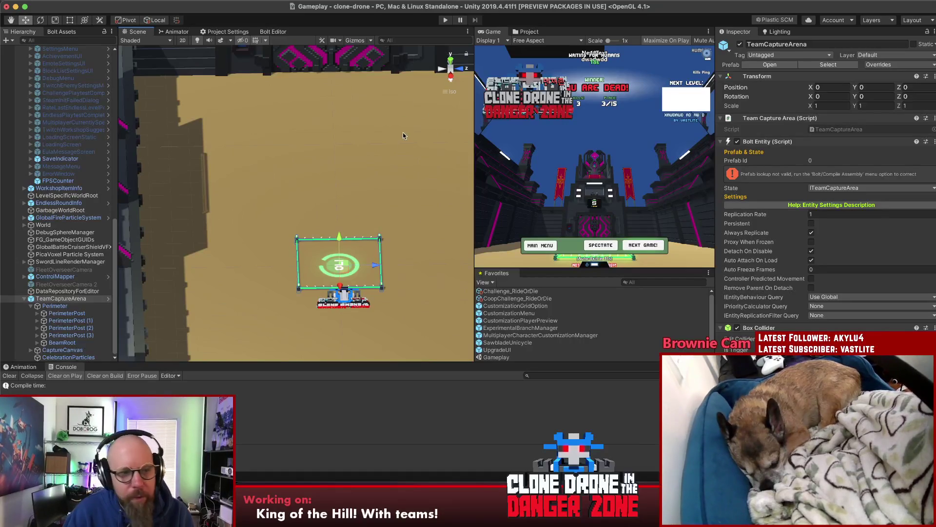
# Inspect the Perimeter group and first post transforms, then view the arena from above.
pyautogui.click(64, 291)
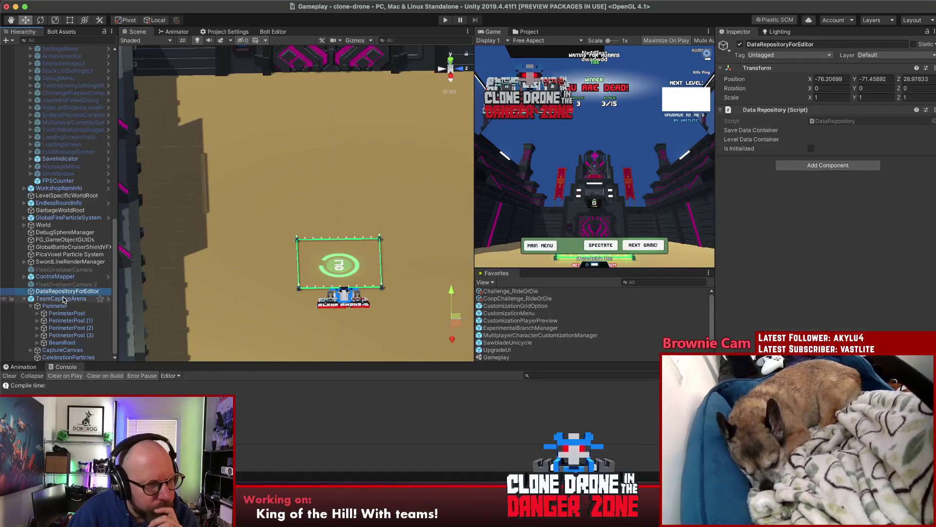
pyautogui.click(63, 299)
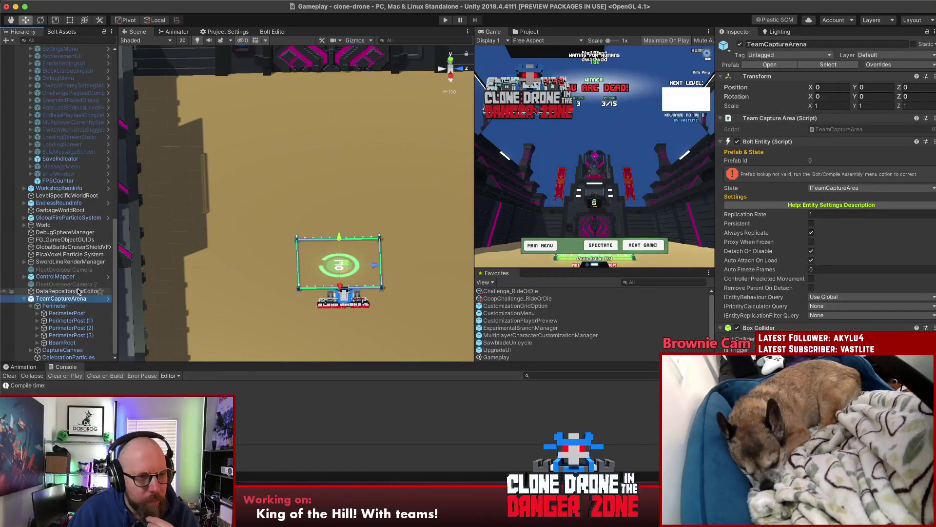
pyautogui.click(71, 314)
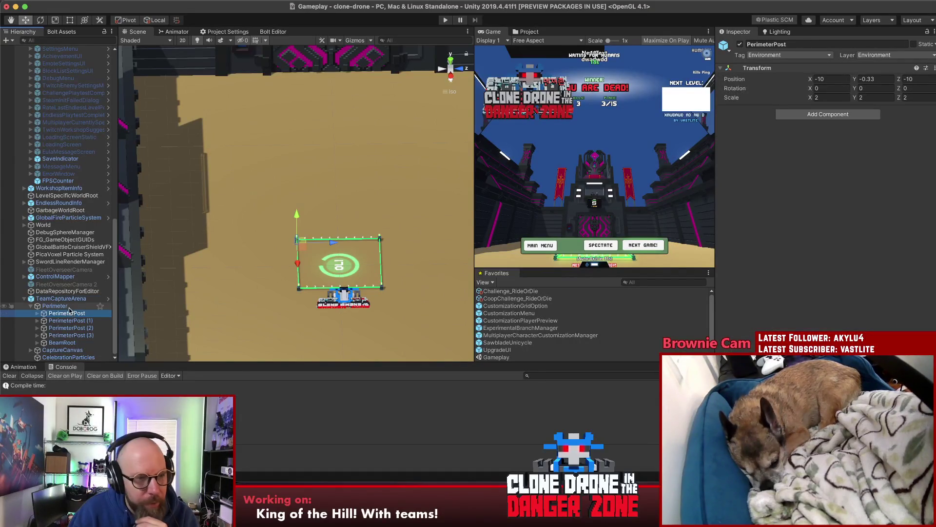
pyautogui.click(69, 308)
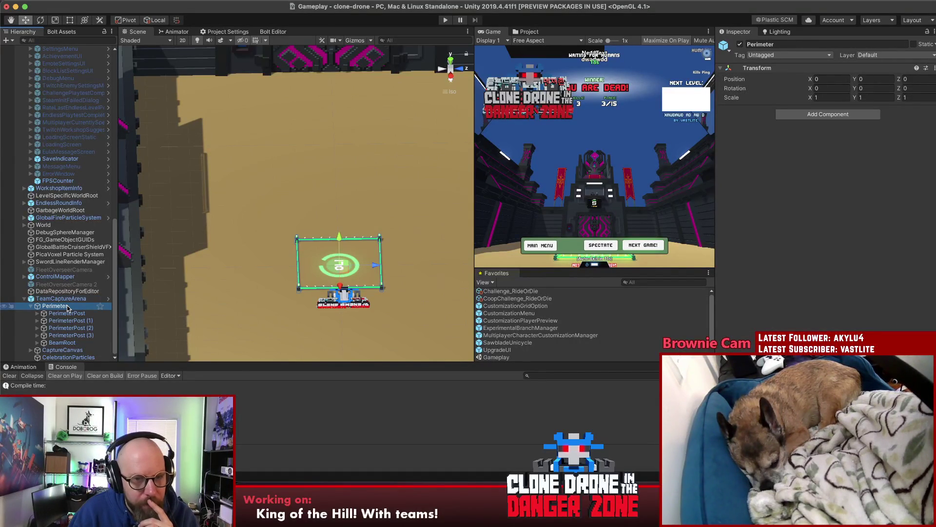
pyautogui.click(25, 299)
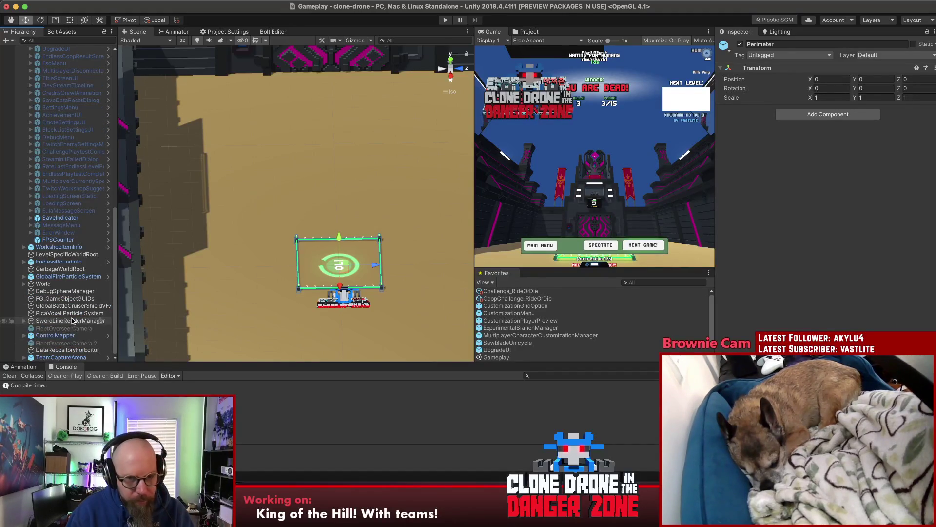
pyautogui.click(61, 357)
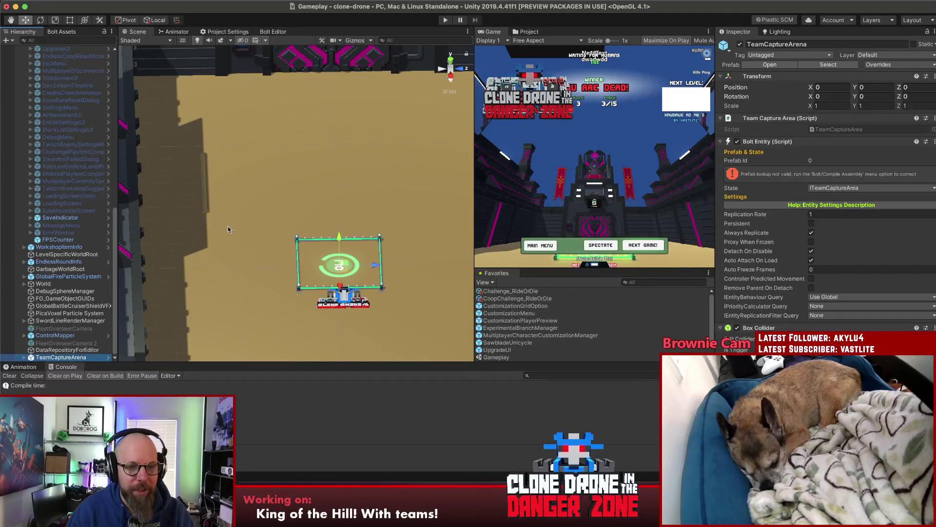
pyautogui.moveTo(287, 294); pyautogui.dragTo(523, 286)
pyautogui.click(451, 60)
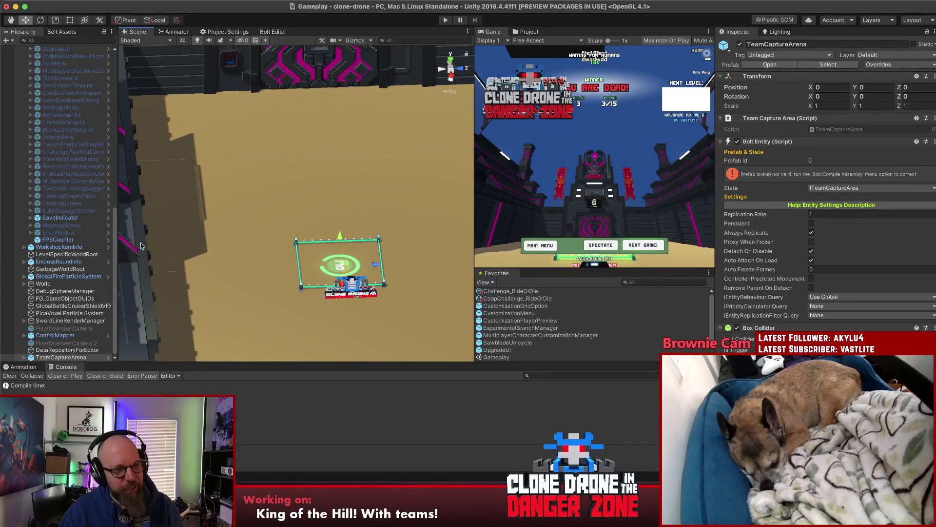
# Open the TeamCaptureArena prefab in isolation for editing.
pyautogui.click(68, 360)
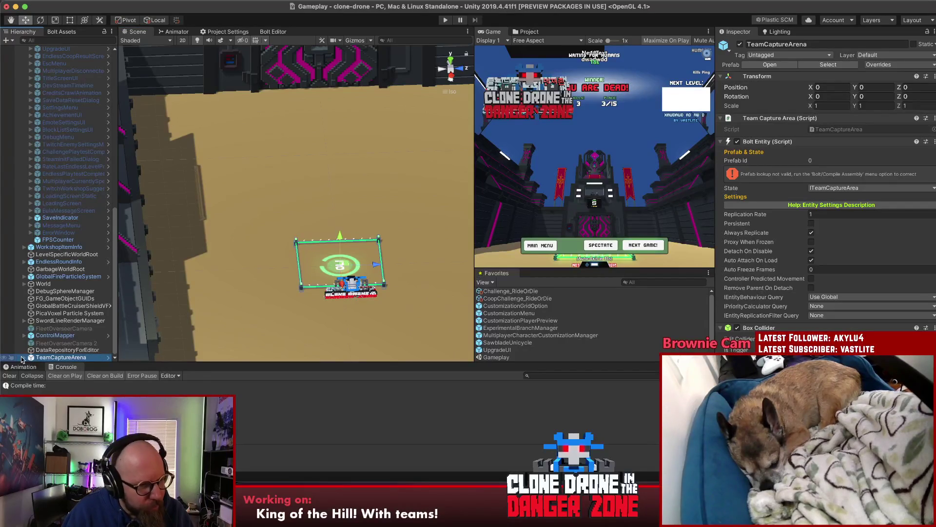
pyautogui.rightClick(40, 359)
pyautogui.press('Escape')
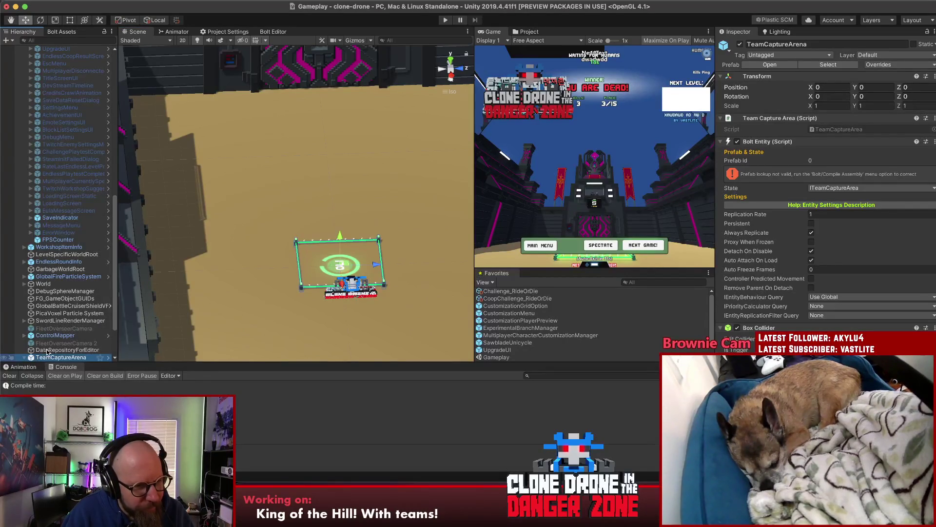
pyautogui.click(27, 357)
pyautogui.click(770, 65)
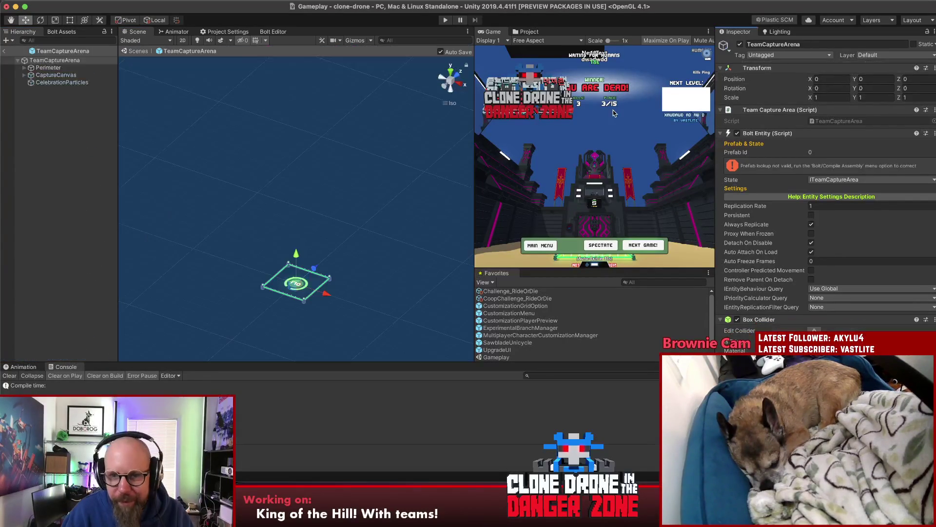
# Search project assets for 'final' and open the BattleRoyaleFinalZone prefab.
pyautogui.click(86, 112)
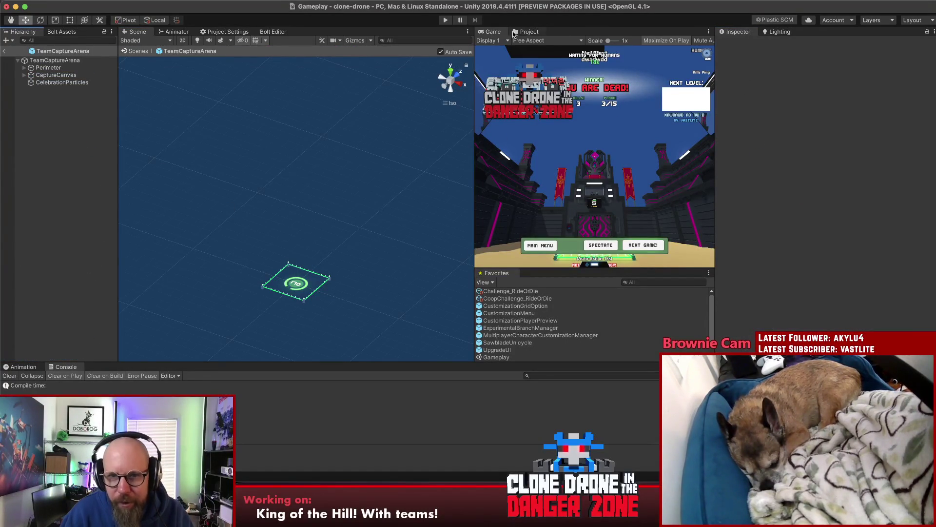
pyautogui.click(525, 31)
pyautogui.click(585, 41)
pyautogui.write('final')
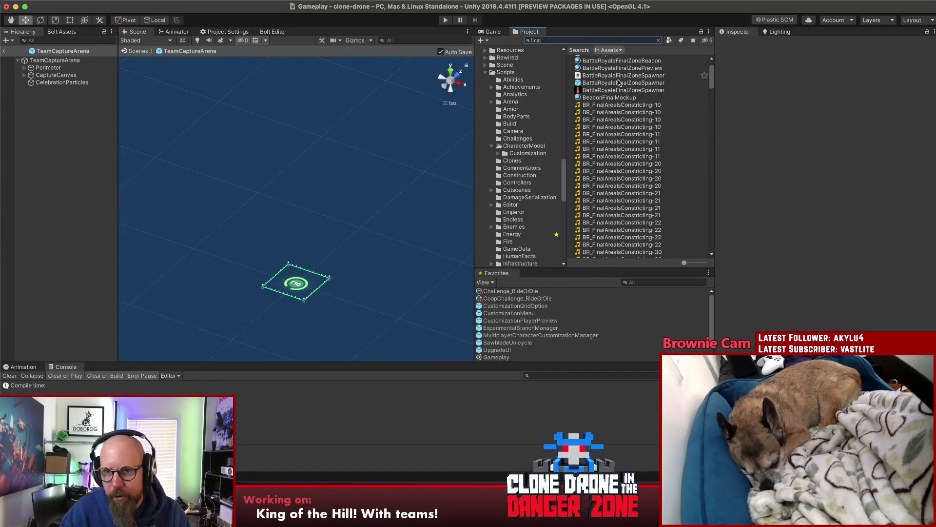
pyautogui.click(620, 83)
pyautogui.scroll(3, 649, 98)
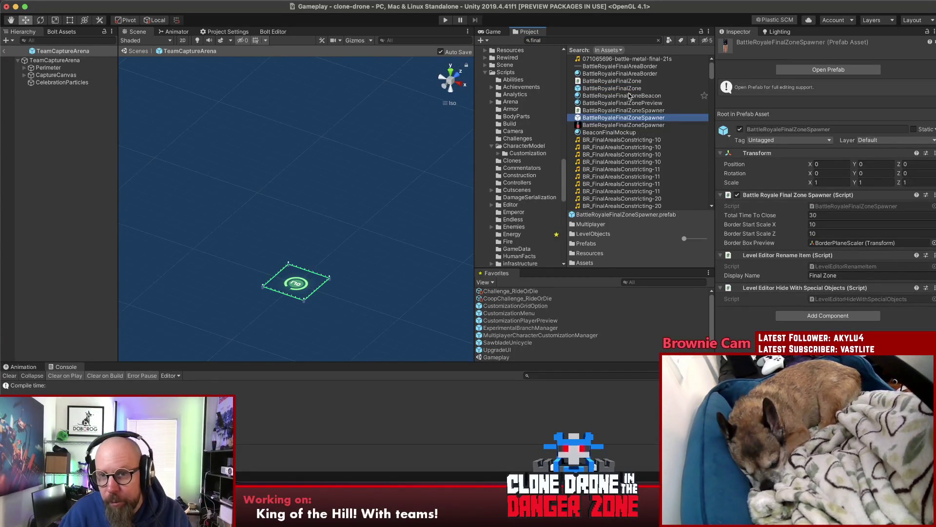
pyautogui.click(629, 90)
pyautogui.click(820, 70)
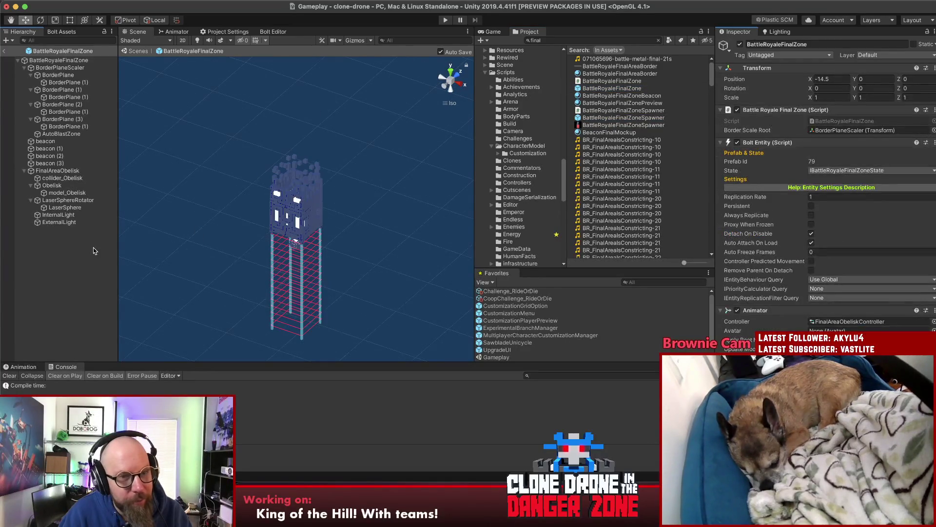
# Select the four beacons and FinalAreaObelisk, then leave that prefab and open TeamCaptureArena.
pyautogui.click(319, 204)
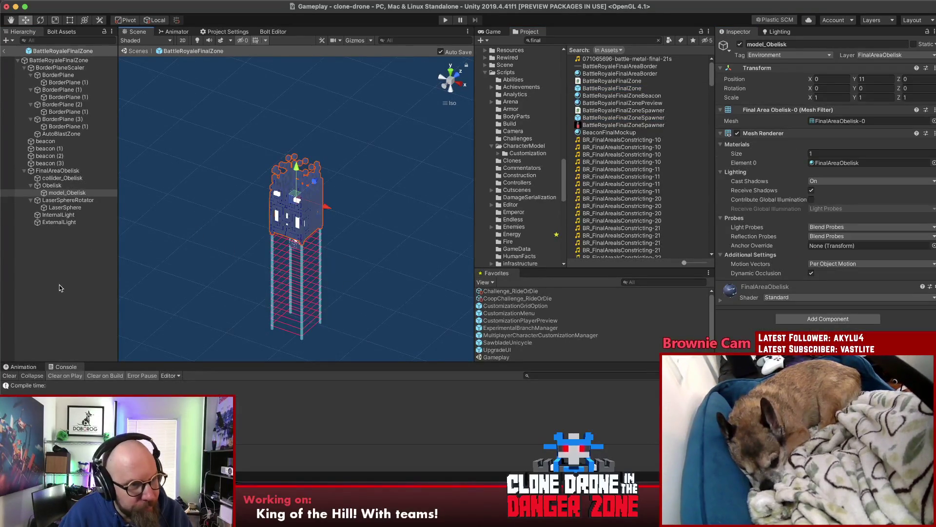
pyautogui.moveTo(239, 288)
pyautogui.mouseDown()
pyautogui.moveTo(368, 210)
pyautogui.moveTo(344, 265)
pyautogui.moveTo(67, 273)
pyautogui.moveTo(191, 274)
pyautogui.mouseUp()
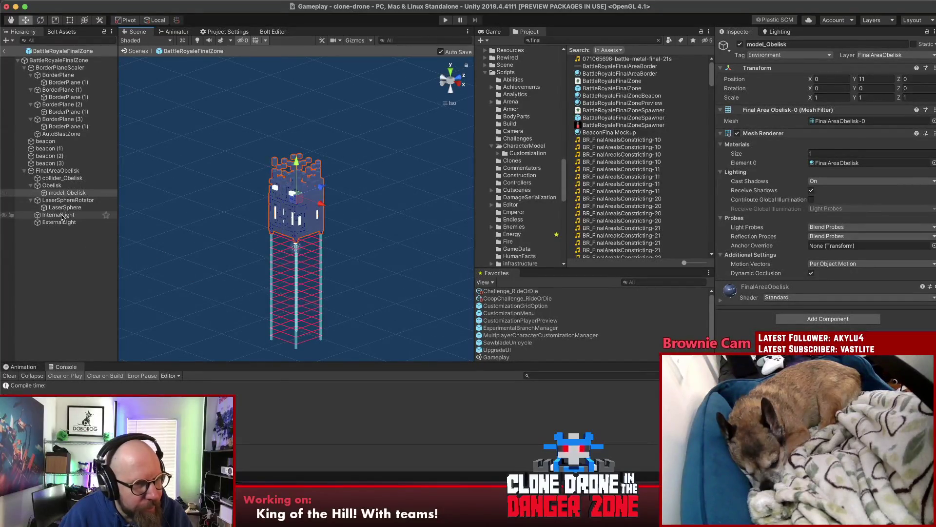
pyautogui.click(273, 255)
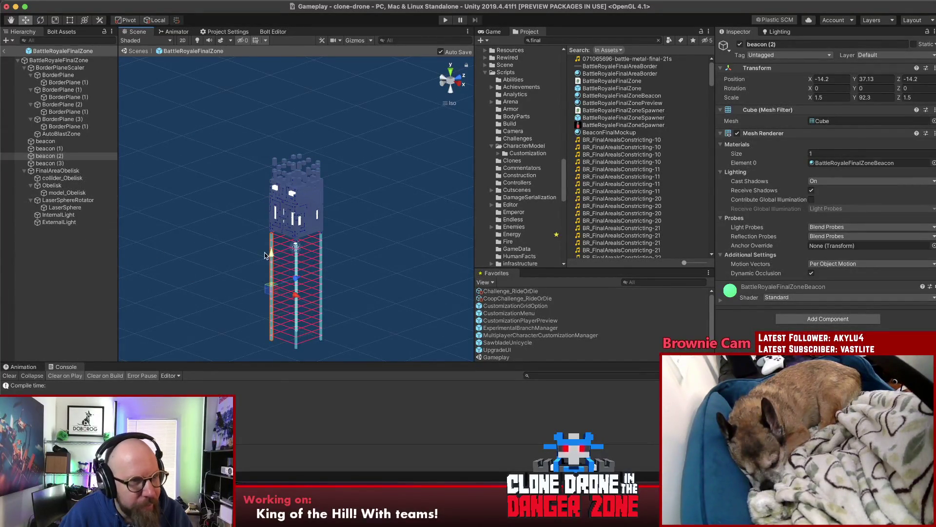
pyautogui.click(45, 141)
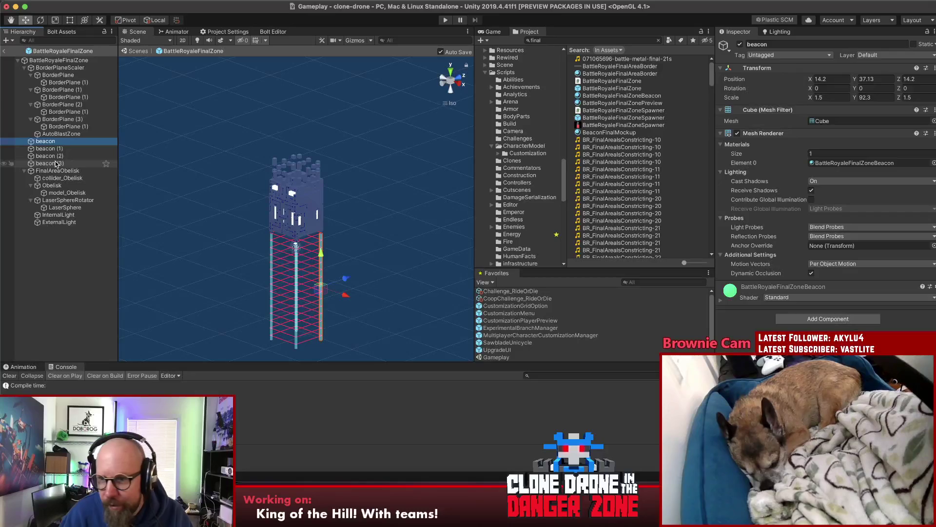
pyautogui.keyDown('shift'); pyautogui.click(56, 164); pyautogui.keyUp('shift')
pyautogui.keyDown('shift'); pyautogui.click(58, 170); pyautogui.keyUp('shift')
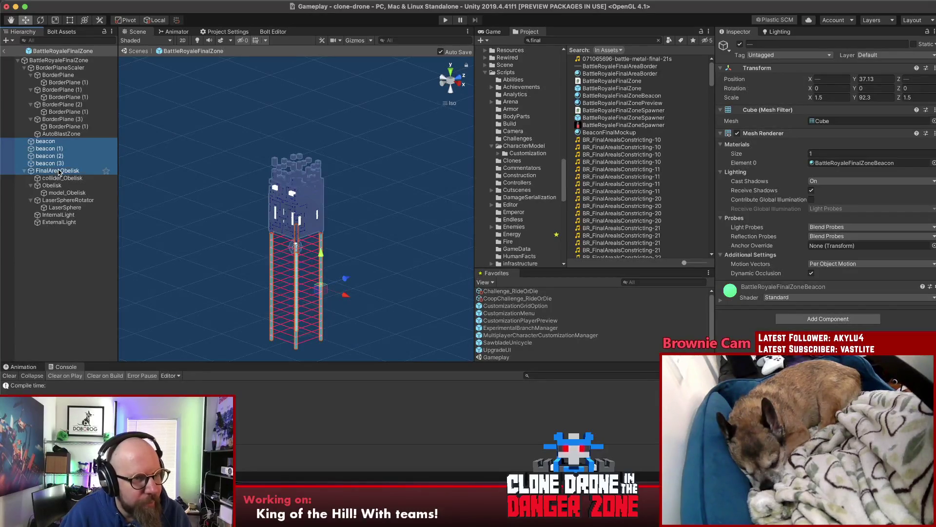
pyautogui.click(4, 51)
pyautogui.click(108, 298)
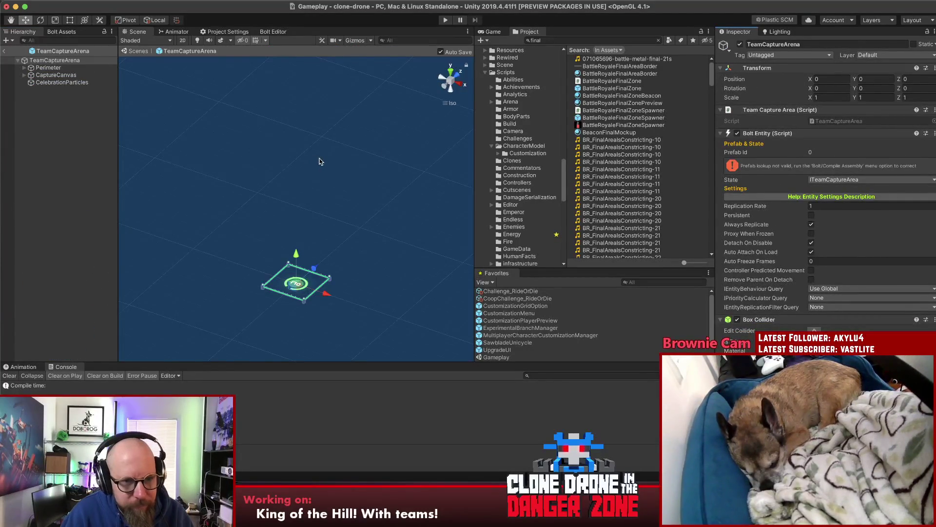
# Paste the four beacons and FinalAreaObelisk into TeamCaptureArena and frame the obelisk.
pyautogui.click(68, 84)
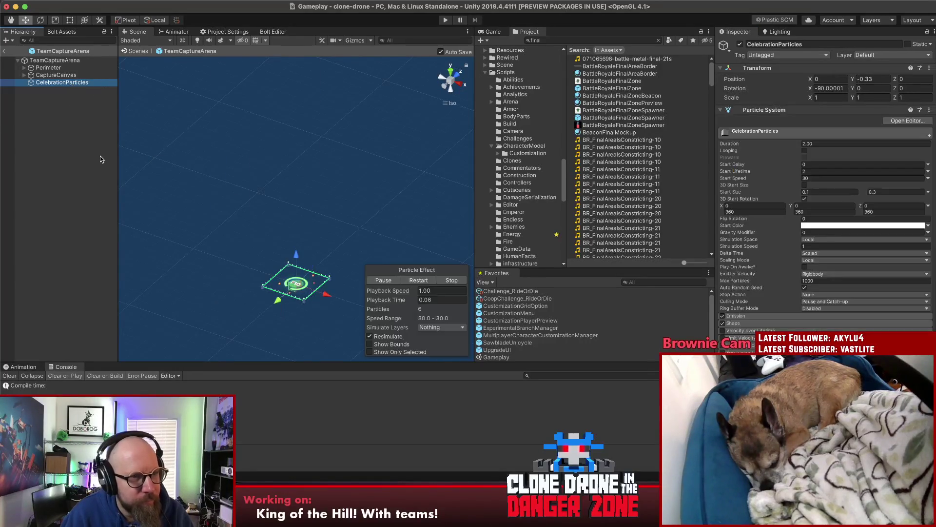
pyautogui.hotkey('ctrl', 'v')
pyautogui.click(39, 190)
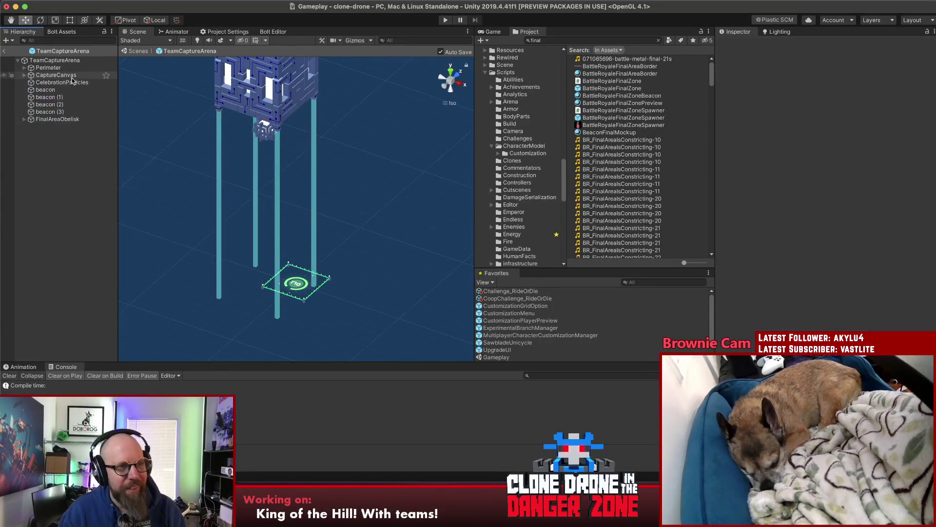
pyautogui.click(64, 121)
pyautogui.press('f')
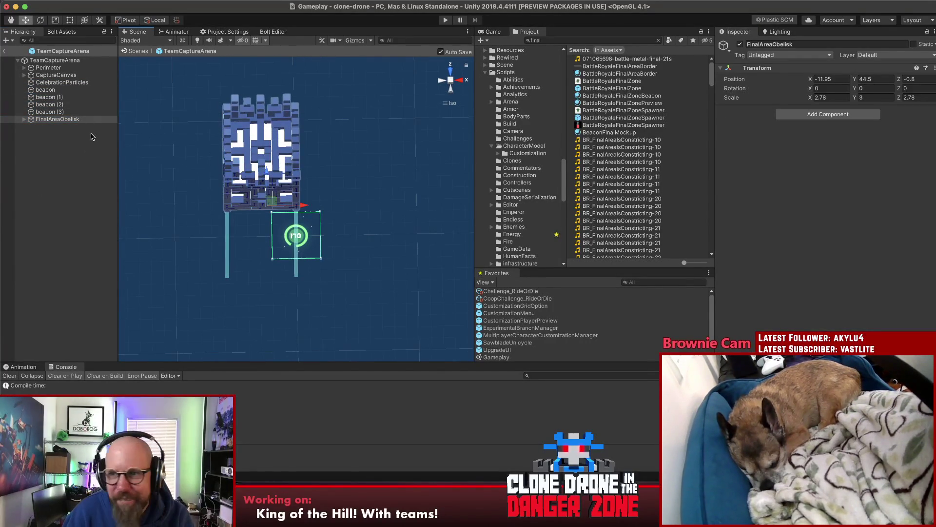
pyautogui.keyDown('shift'); pyautogui.click(54, 91); pyautogui.keyUp('shift')
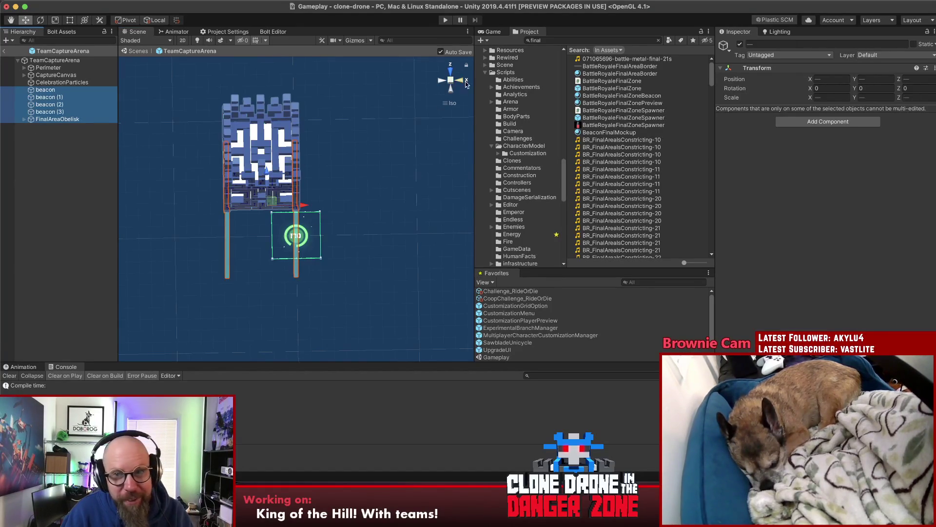
pyautogui.click(57, 119)
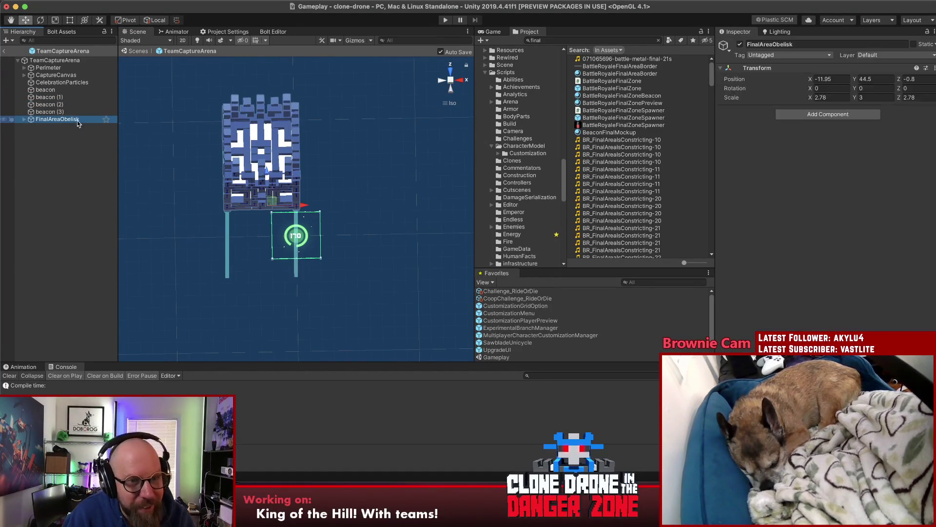
pyautogui.click(442, 80)
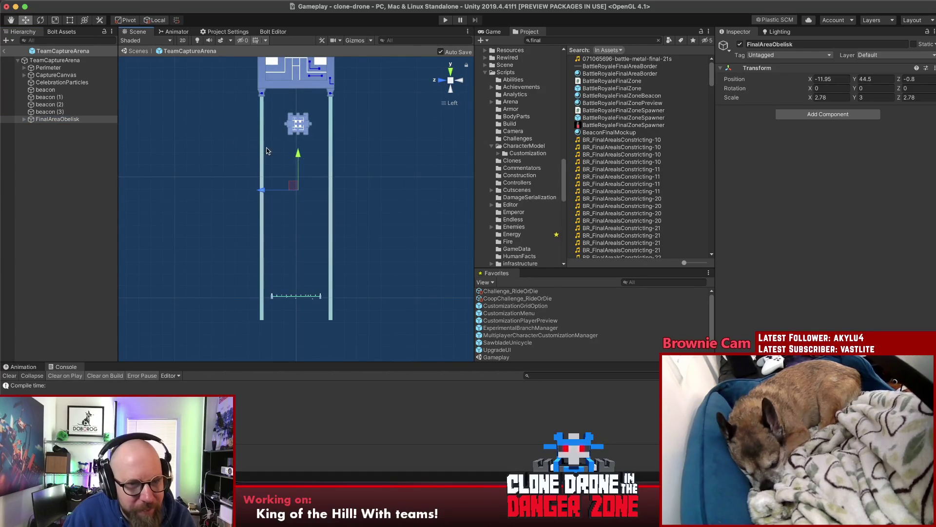
pyautogui.click(457, 81)
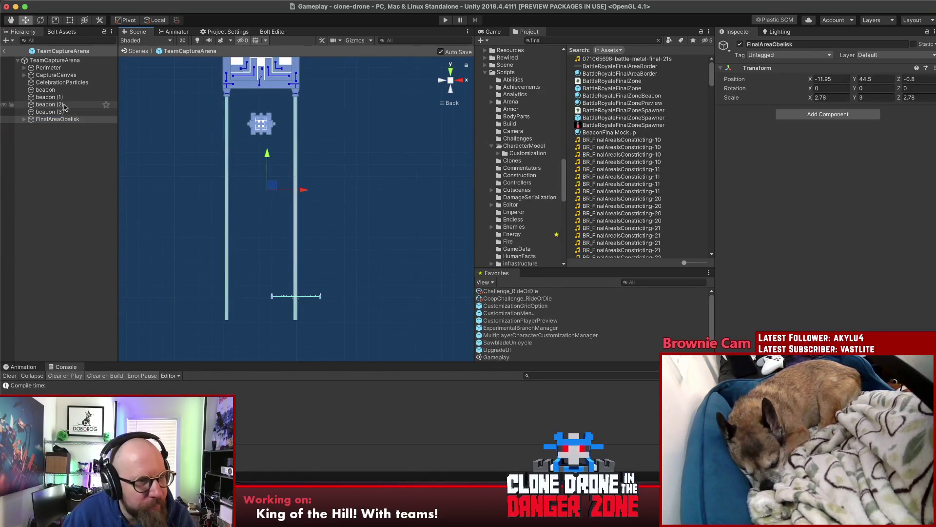
# Move the beacons and obelisk sideways and down over the capture circle.
pyautogui.click(45, 89)
pyautogui.keyDown('shift'); pyautogui.click(57, 119); pyautogui.keyUp('shift')
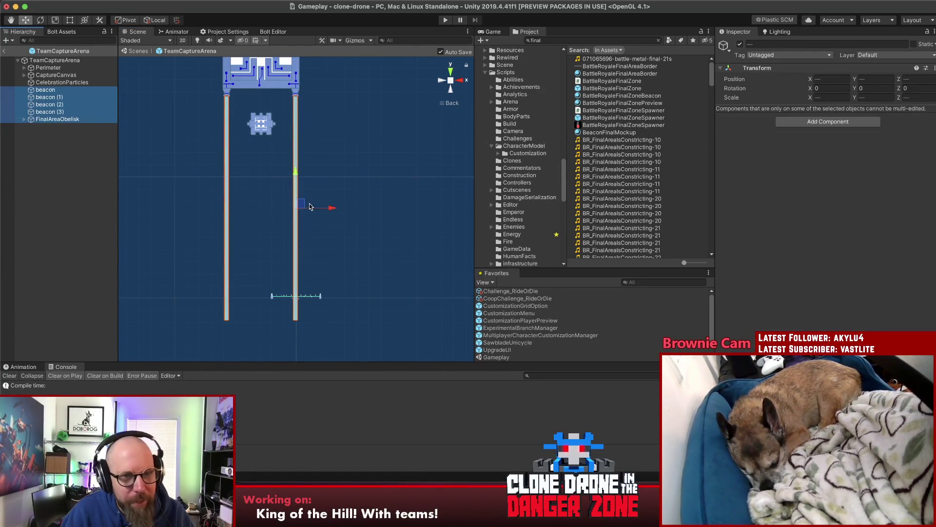
pyautogui.moveTo(329, 209); pyautogui.dragTo(365, 217)
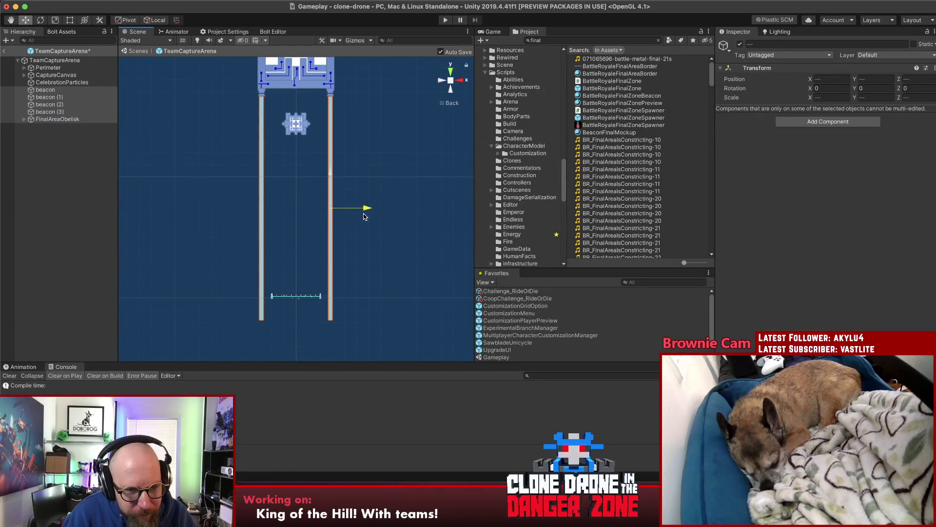
pyautogui.moveTo(238, 176)
pyautogui.mouseDown()
pyautogui.moveTo(195, 195)
pyautogui.moveTo(247, 205)
pyautogui.moveTo(259, 190)
pyautogui.mouseUp()
pyautogui.click(78, 215)
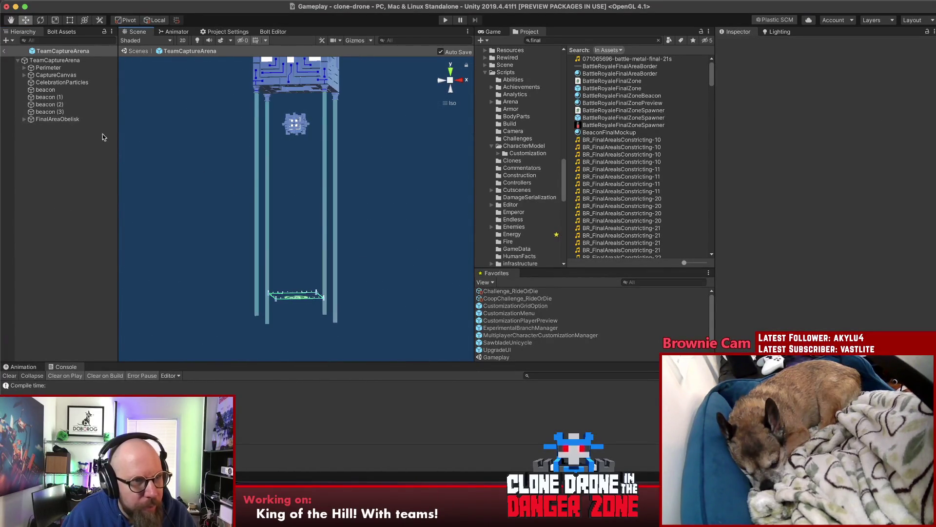
pyautogui.click(46, 90)
pyautogui.keyDown('shift'); pyautogui.click(62, 121); pyautogui.keyUp('shift')
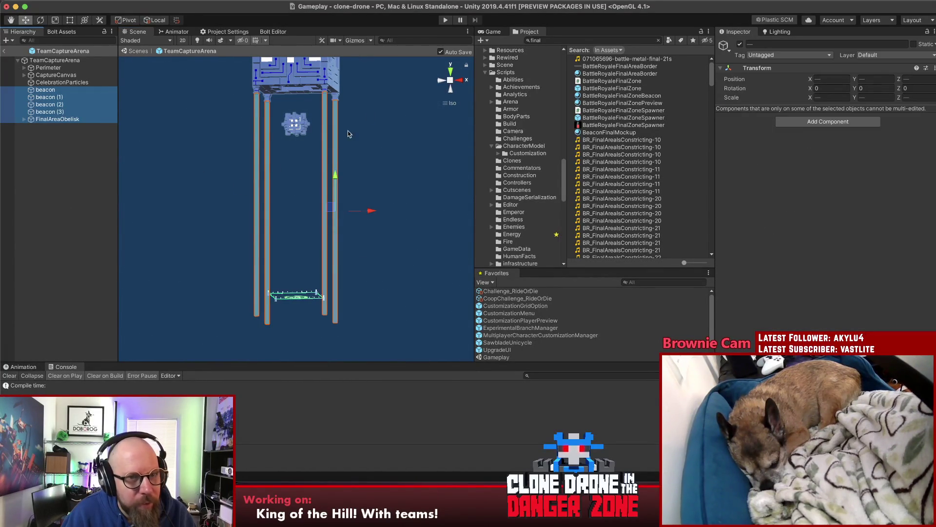
pyautogui.moveTo(337, 171)
pyautogui.mouseDown()
pyautogui.moveTo(340, 289)
pyautogui.moveTo(352, 213)
pyautogui.moveTo(356, 223)
pyautogui.moveTo(395, 199)
pyautogui.moveTo(356, 234)
pyautogui.moveTo(322, 205)
pyautogui.moveTo(321, 167)
pyautogui.moveTo(364, 203)
pyautogui.moveTo(358, 243)
pyautogui.moveTo(240, 259)
pyautogui.moveTo(337, 282)
pyautogui.moveTo(161, 192)
pyautogui.mouseUp()
# Check FinalAreaObelisk's position and step through the pasted beacons.
pyautogui.click(380, 210)
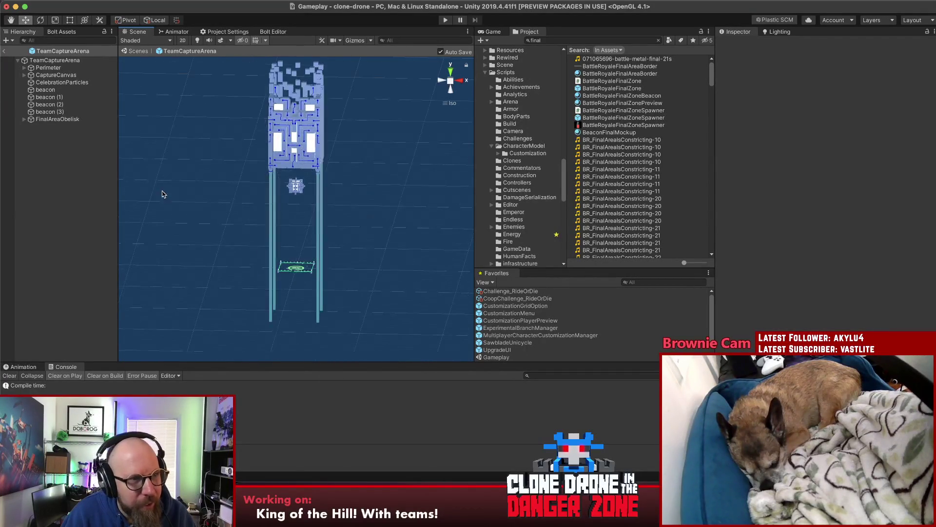
pyautogui.click(73, 119)
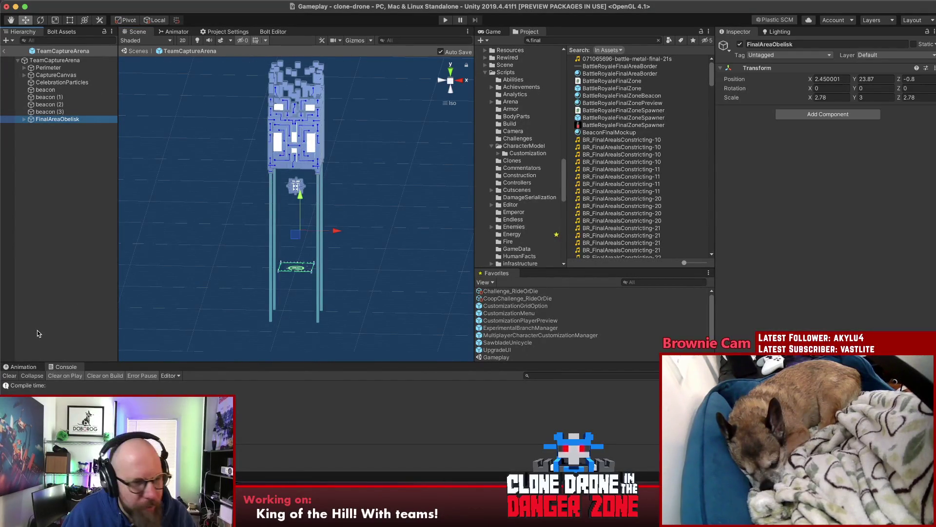
pyautogui.click(31, 366)
pyautogui.click(58, 98)
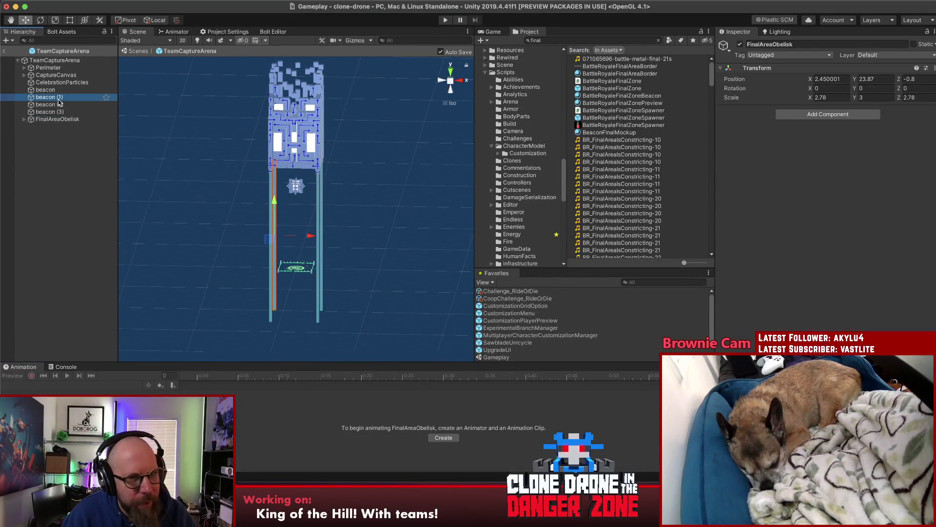
pyautogui.press('Up')
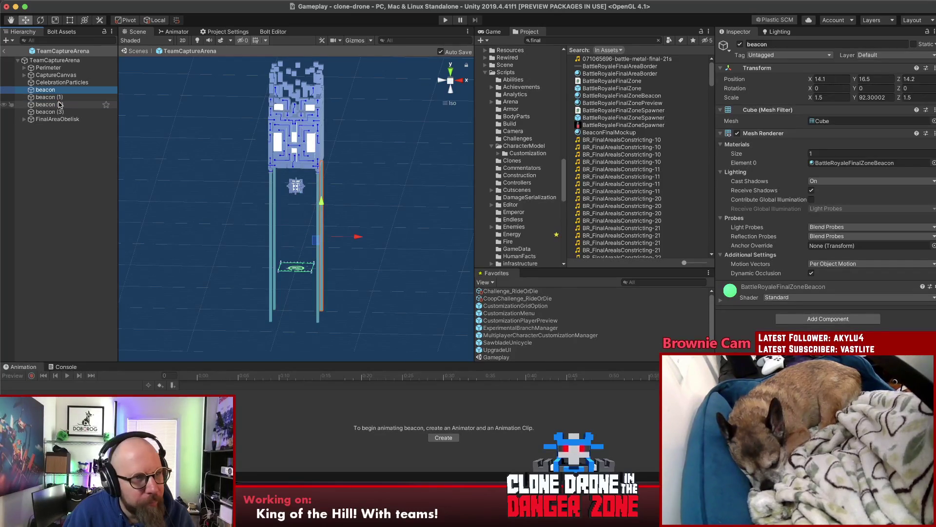
# Delete LaserSphereRotator and its laser sphere from FinalAreaObelisk.
pyautogui.press('Down')
pyautogui.press('Down')
pyautogui.press('Down')
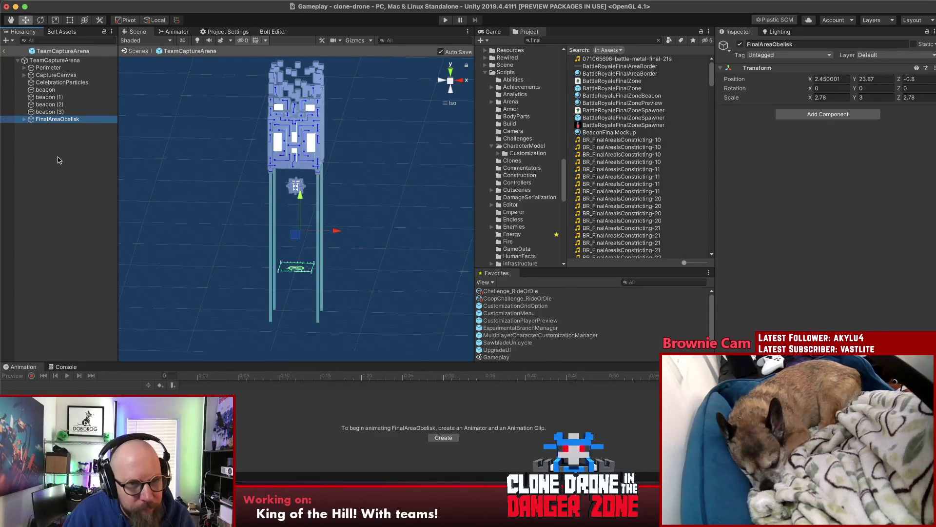
pyautogui.click(58, 160)
pyautogui.moveTo(292, 170)
pyautogui.mouseDown()
pyautogui.moveTo(328, 161)
pyautogui.moveTo(329, 129)
pyautogui.moveTo(309, 179)
pyautogui.mouseUp()
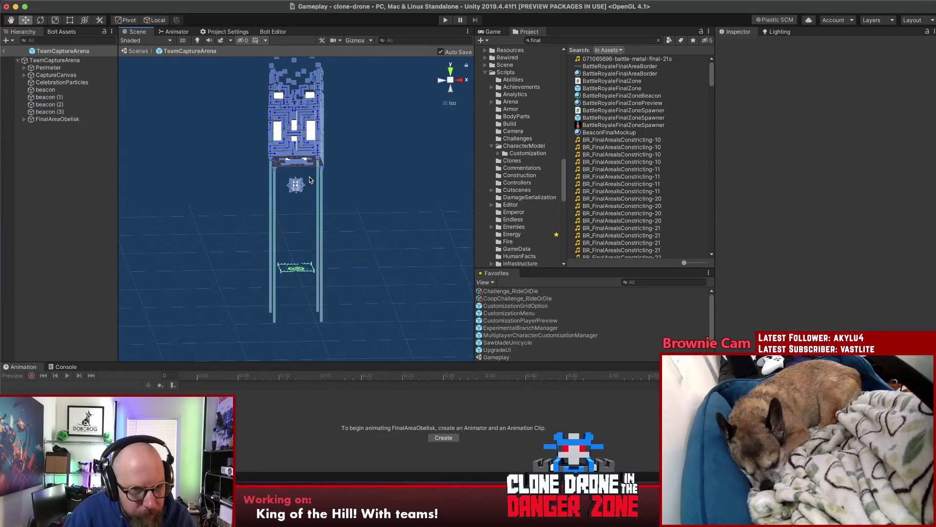
pyautogui.click(296, 188)
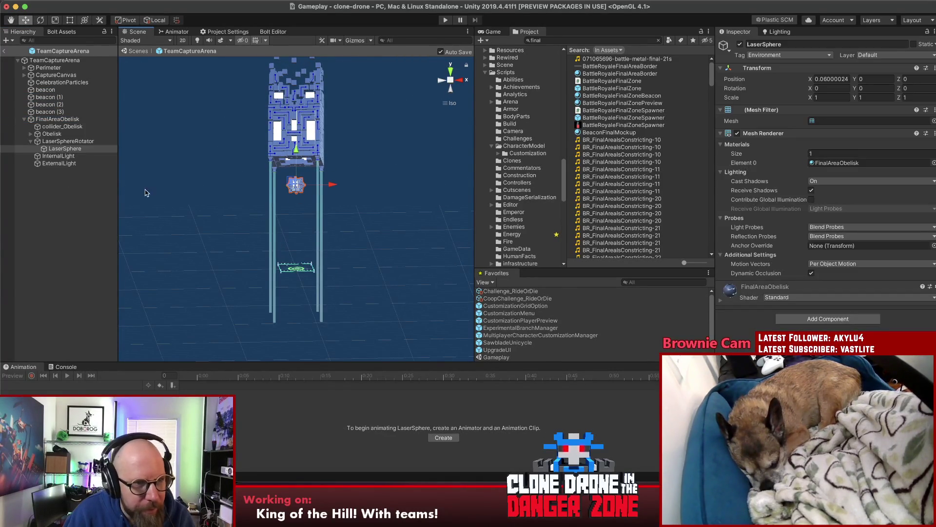
pyautogui.click(63, 141)
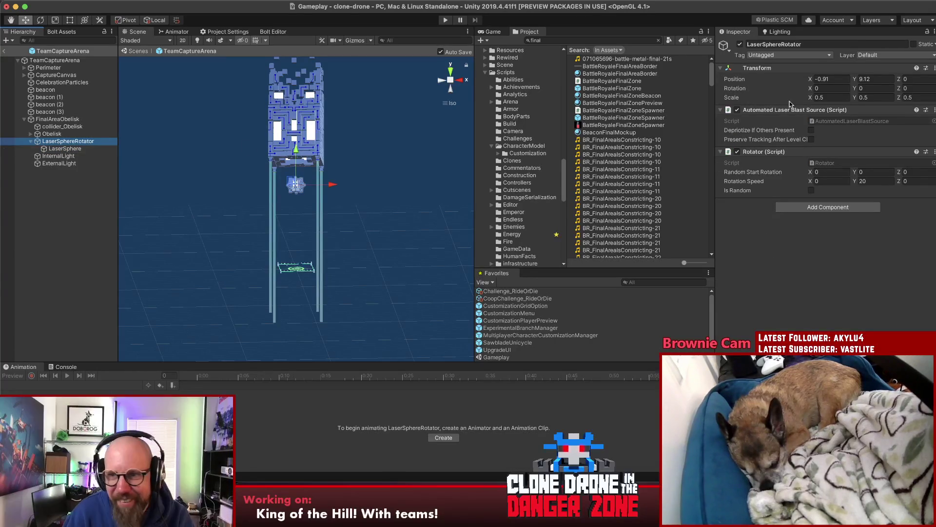
pyautogui.moveTo(861, 90)
pyautogui.mouseDown()
pyautogui.moveTo(933, 97)
pyautogui.moveTo(330, 147)
pyautogui.mouseUp()
pyautogui.press('super+s')
pyautogui.click(67, 142)
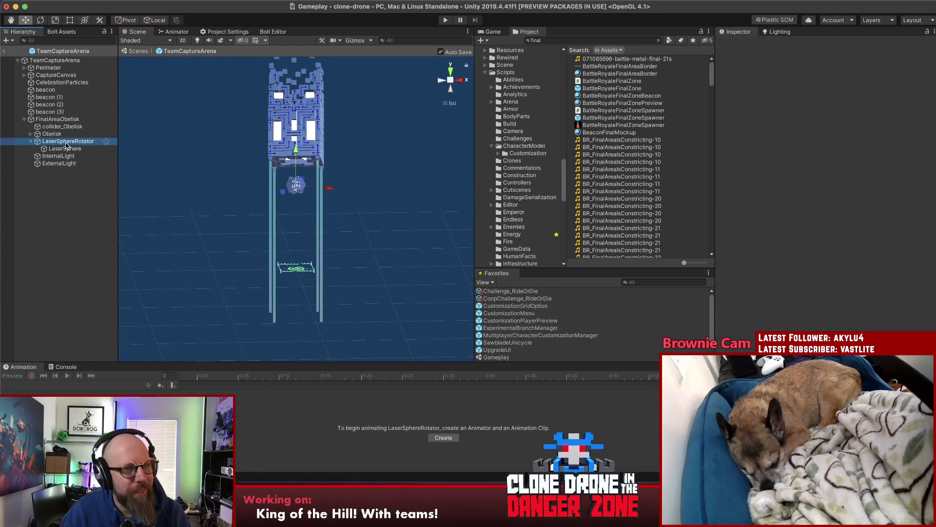
pyautogui.press('super+BackSpace')
# Turn off FinalAreaObelisk's InternalLight with light icons shown in the scene.
pyautogui.moveTo(156, 254)
pyautogui.mouseDown()
pyautogui.moveTo(168, 261)
pyautogui.moveTo(27, 224)
pyautogui.moveTo(291, 222)
pyautogui.mouseUp()
pyautogui.click(79, 141)
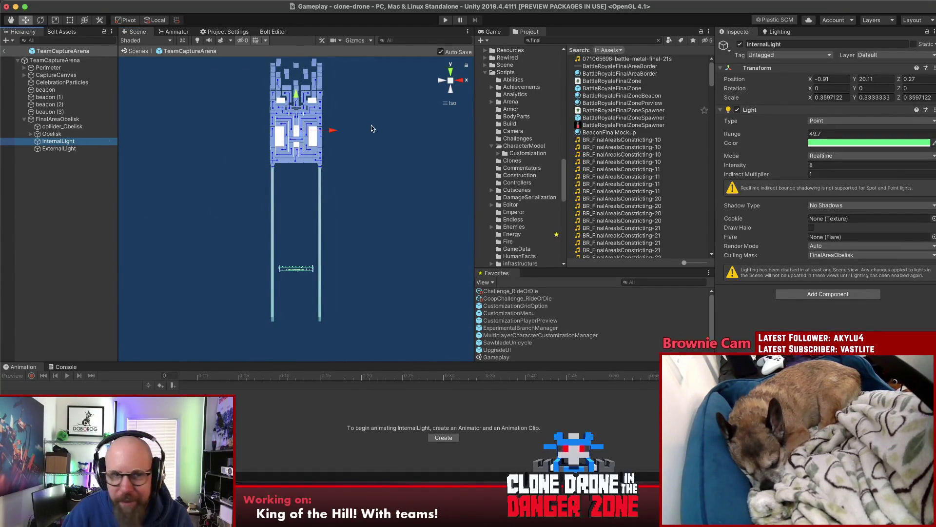
pyautogui.scroll(-5, 365, 127)
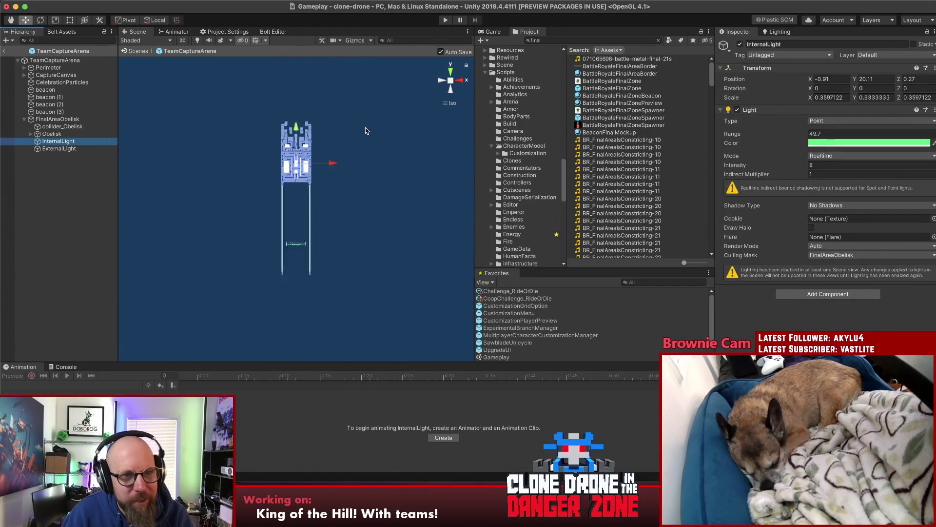
pyautogui.click(356, 41)
pyautogui.moveTo(356, 163)
pyautogui.mouseDown()
pyautogui.moveTo(173, 193)
pyautogui.moveTo(372, 171)
pyautogui.mouseUp()
pyautogui.click(740, 45)
pyautogui.click(740, 44)
pyautogui.click(740, 45)
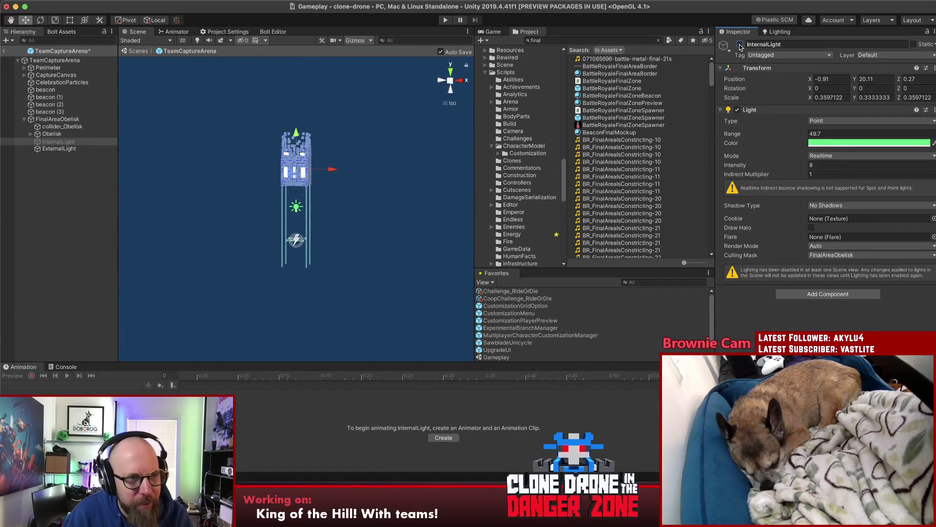
# Disable ExternalLight, then remove both InternalLight and ExternalLight.
pyautogui.click(69, 148)
pyautogui.moveTo(226, 174)
pyautogui.mouseDown()
pyautogui.moveTo(317, 239)
pyautogui.moveTo(228, 183)
pyautogui.mouseUp()
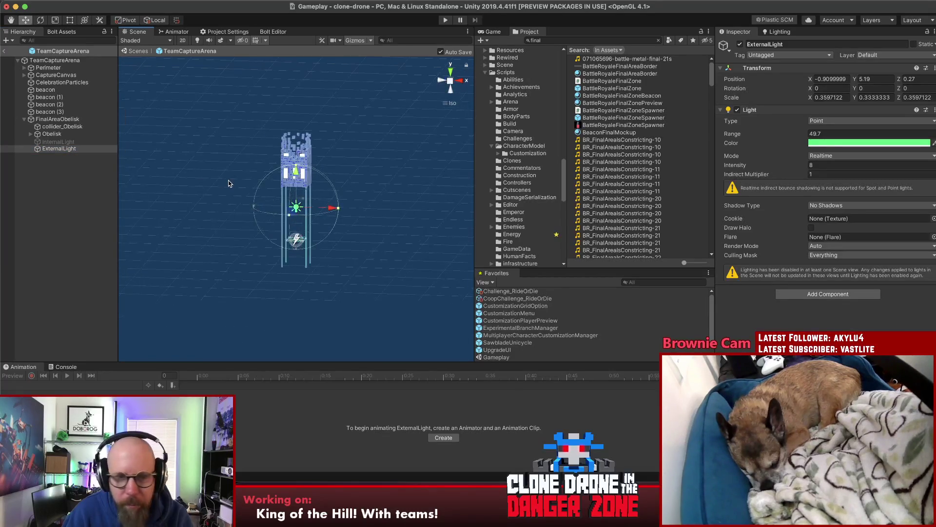
pyautogui.click(740, 45)
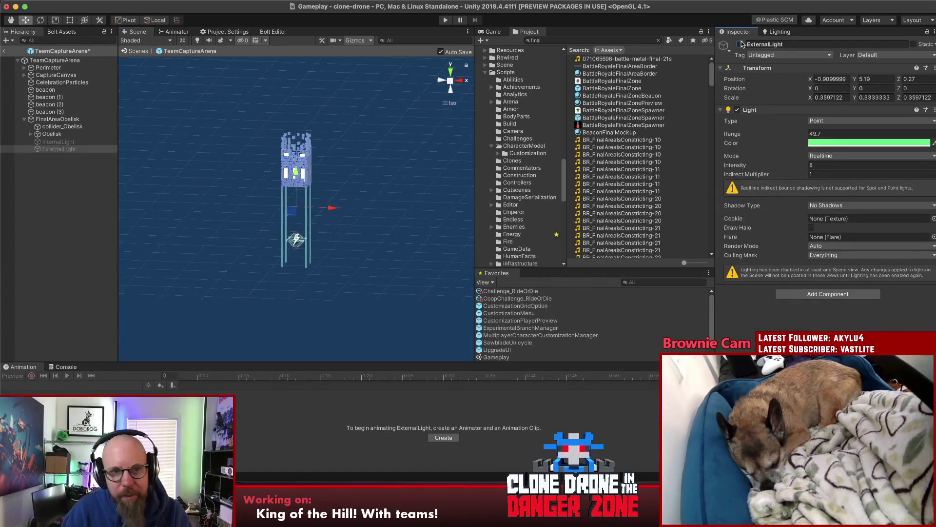
pyautogui.click(56, 188)
pyautogui.click(54, 146)
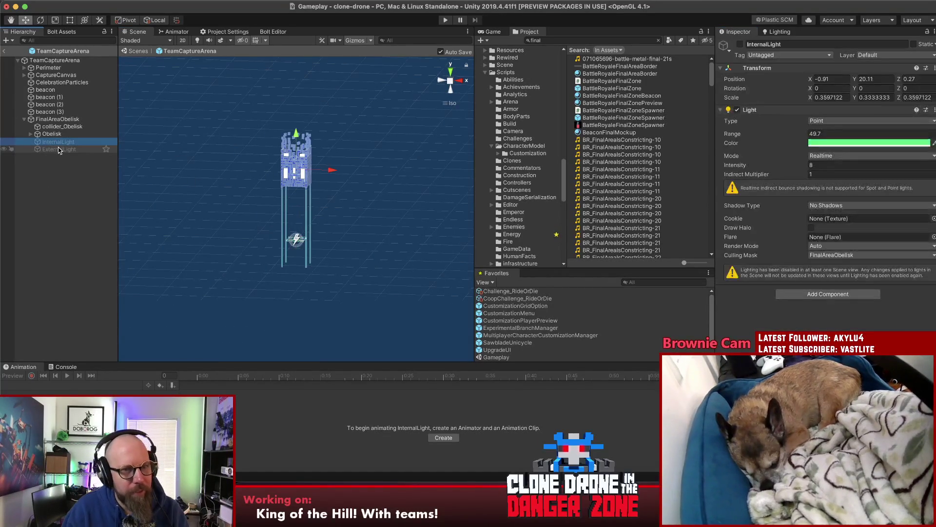
pyautogui.press('super+z')
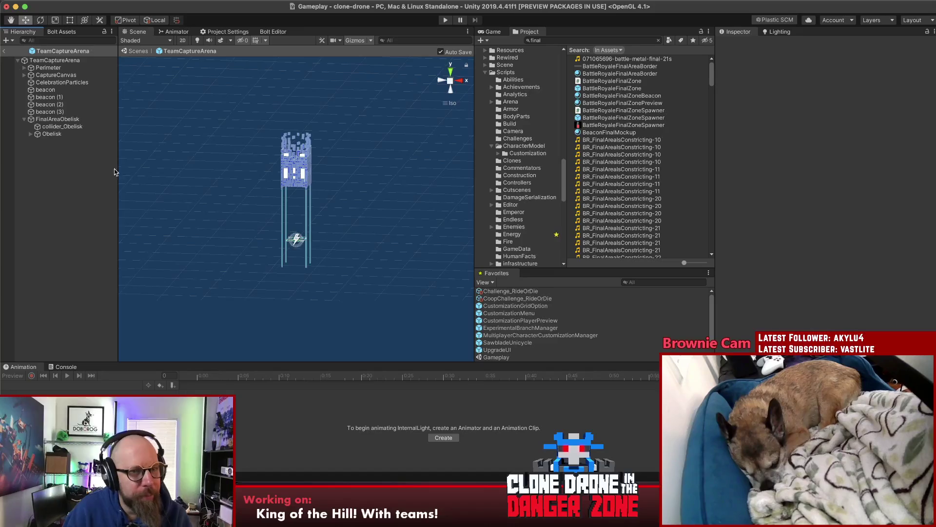
# Set the Perimeter's Y and Z scale to 1.5 for a uniform 1.5 scale.
pyautogui.doubleClick(48, 67)
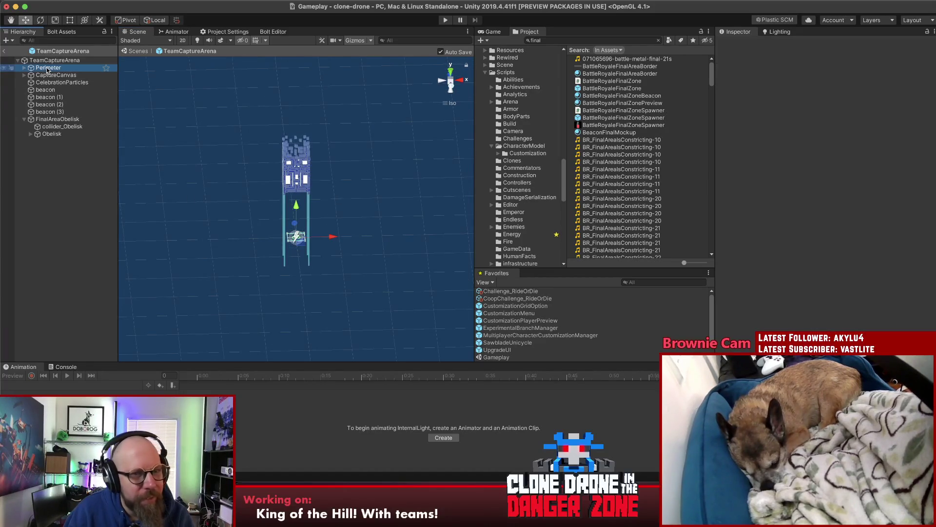
pyautogui.scroll(-5, 397, 256)
pyautogui.moveTo(397, 256)
pyautogui.mouseDown()
pyautogui.moveTo(257, 282)
pyautogui.moveTo(257, 273)
pyautogui.moveTo(223, 288)
pyautogui.mouseUp()
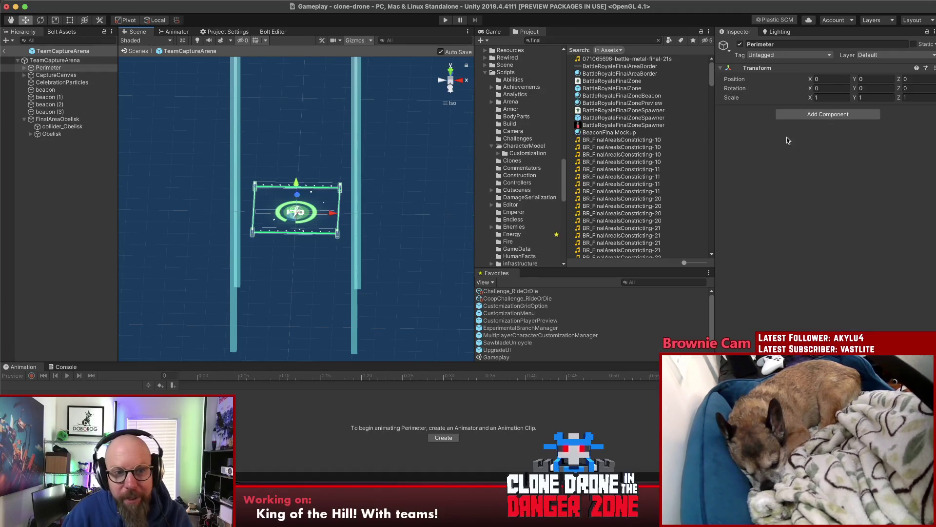
pyautogui.click(450, 79)
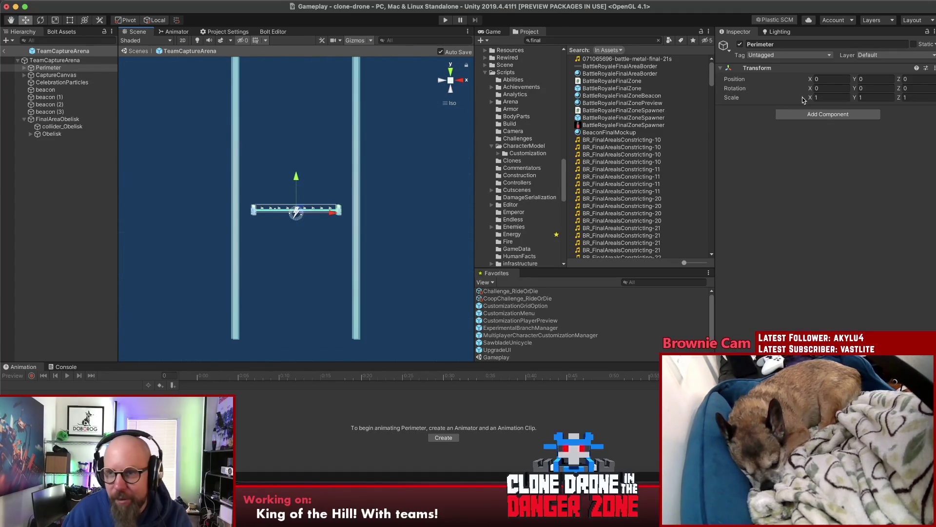
pyautogui.write('1.5')
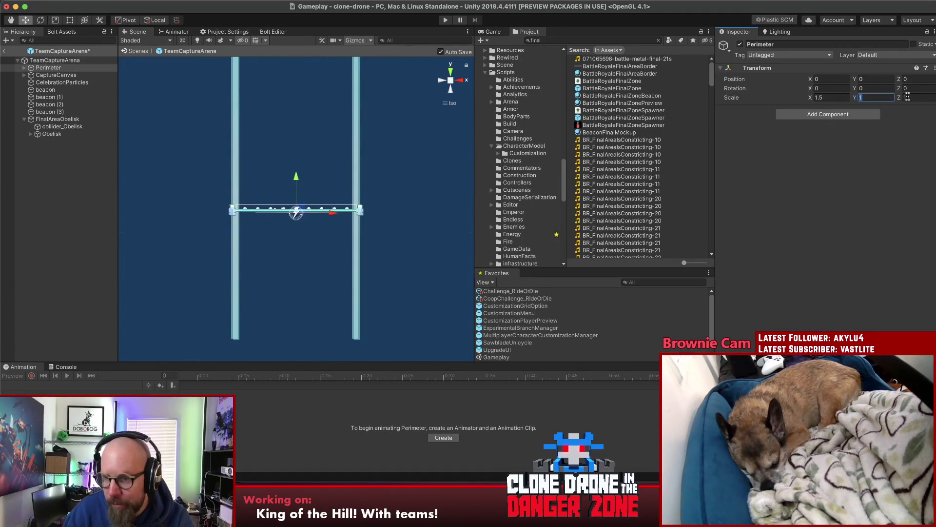
pyautogui.write('1.5')
pyautogui.click(929, 96)
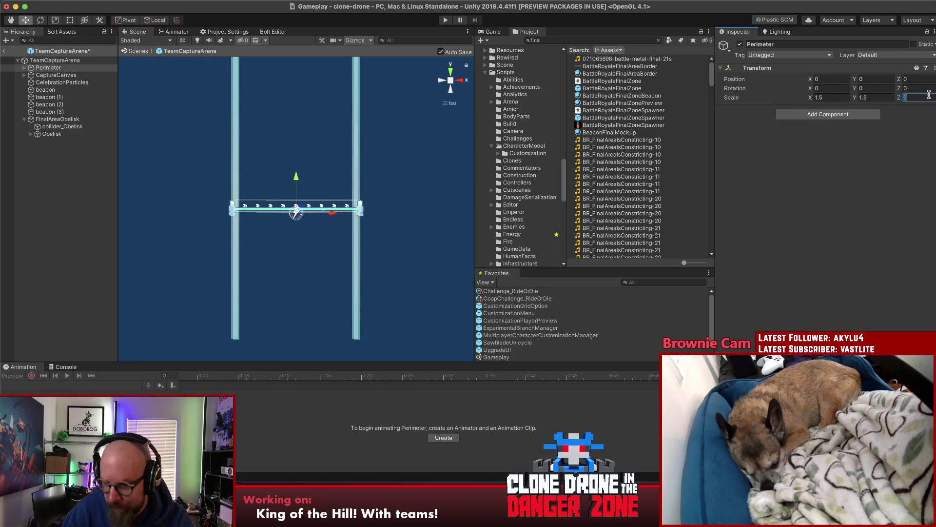
# Orbit around the enlarged capture square and obelisk, selecting CaptureCanvas.
pyautogui.click(163, 183)
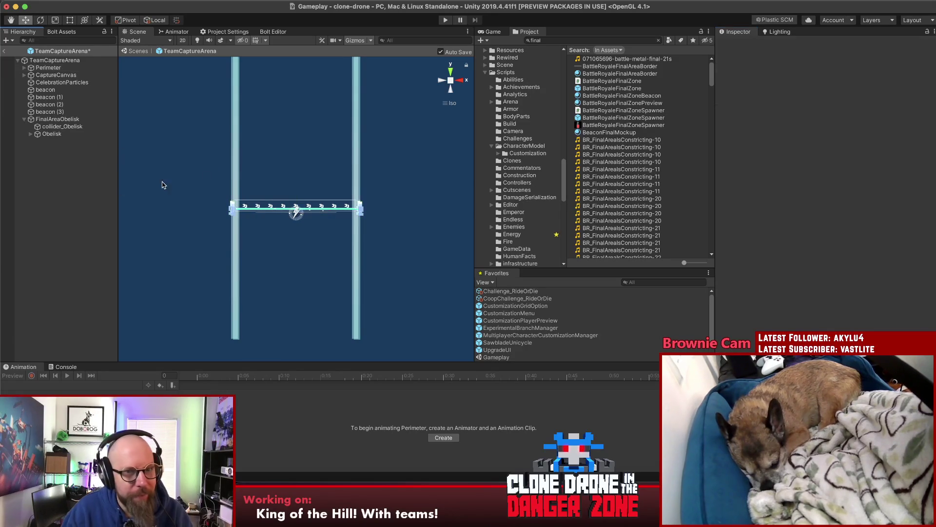
pyautogui.moveTo(312, 229)
pyautogui.mouseDown()
pyautogui.moveTo(344, 265)
pyautogui.moveTo(255, 259)
pyautogui.mouseUp()
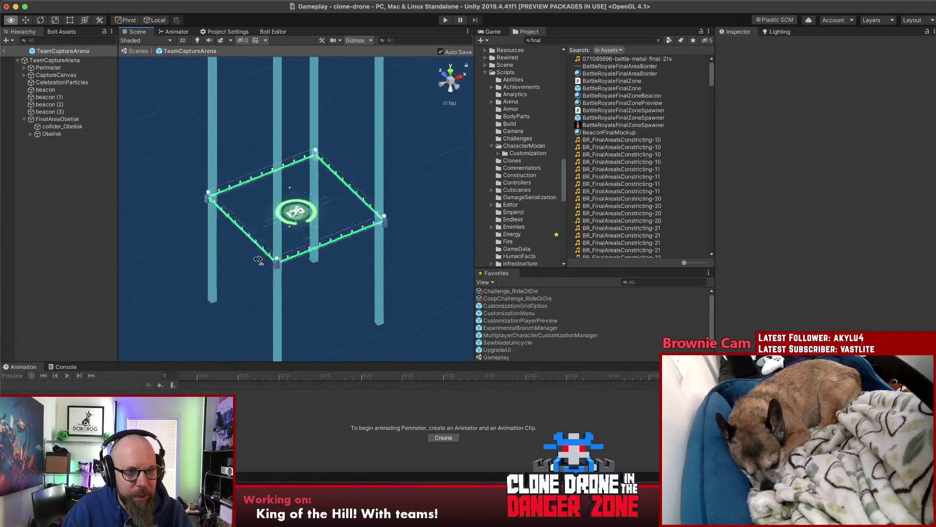
pyautogui.moveTo(106, 224)
pyautogui.mouseDown()
pyautogui.moveTo(73, 230)
pyautogui.moveTo(180, 265)
pyautogui.moveTo(219, 259)
pyautogui.moveTo(154, 211)
pyautogui.mouseUp()
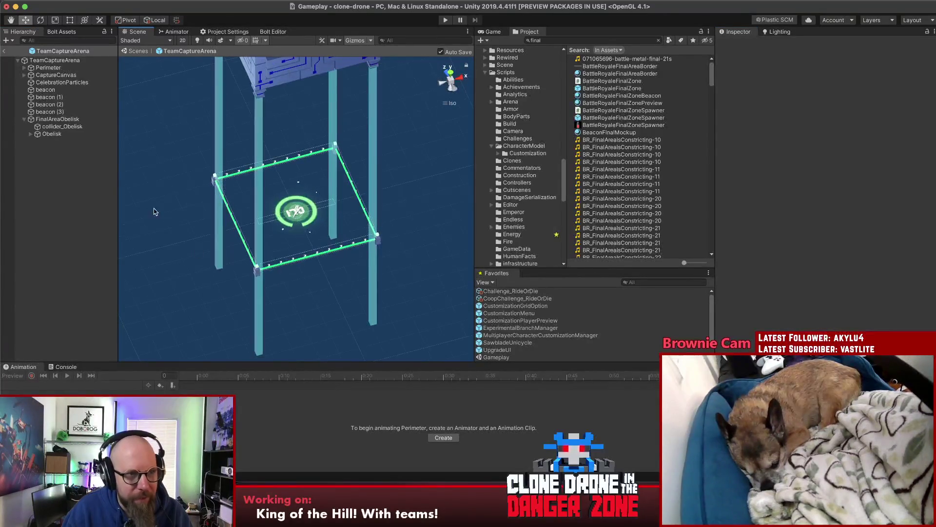
pyautogui.click(55, 77)
pyautogui.moveTo(429, 224)
pyautogui.mouseDown()
pyautogui.moveTo(439, 225)
pyautogui.moveTo(120, 227)
pyautogui.moveTo(439, 220)
pyautogui.moveTo(293, 193)
pyautogui.moveTo(282, 113)
pyautogui.moveTo(283, 161)
pyautogui.moveTo(290, 118)
pyautogui.moveTo(232, 150)
pyautogui.moveTo(294, 188)
pyautogui.moveTo(259, 207)
pyautogui.moveTo(236, 185)
pyautogui.moveTo(296, 208)
pyautogui.mouseUp()
pyautogui.click(296, 105)
pyautogui.click(297, 105)
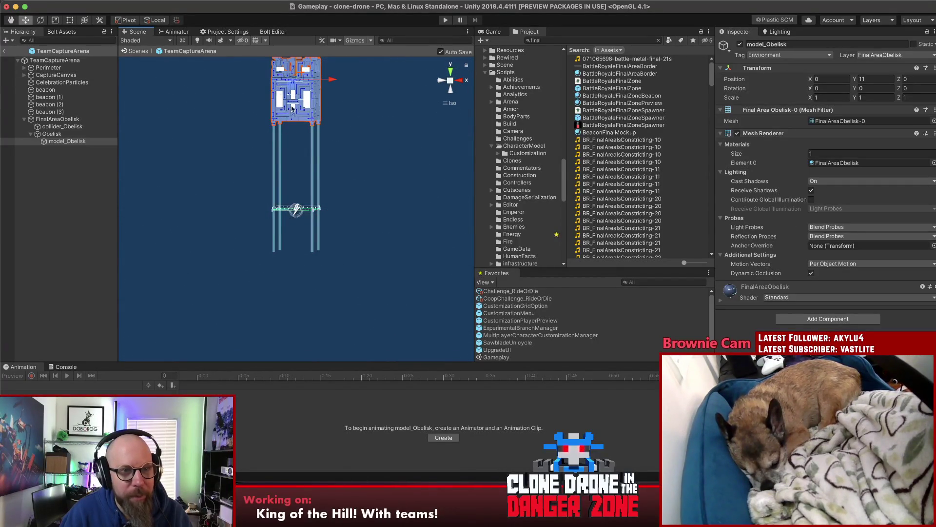
pyautogui.moveTo(300, 179)
pyautogui.mouseDown()
pyautogui.moveTo(320, 268)
pyautogui.moveTo(302, 202)
pyautogui.mouseUp()
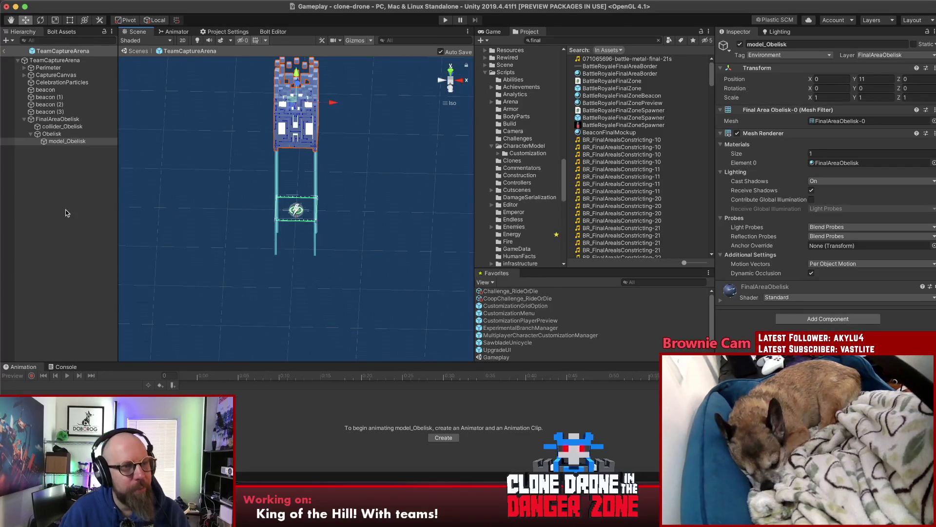
pyautogui.click(57, 119)
pyautogui.click(35, 61)
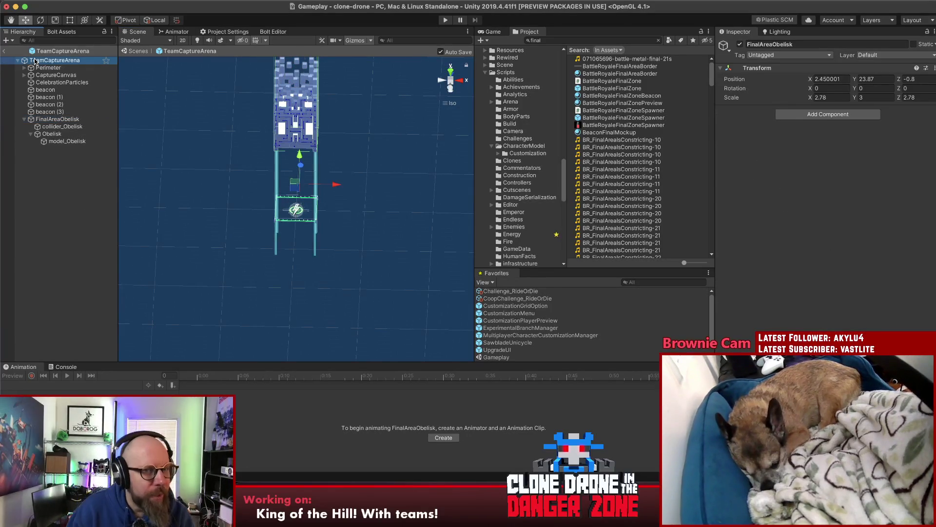
pyautogui.moveTo(299, 255); pyautogui.dragTo(295, 206)
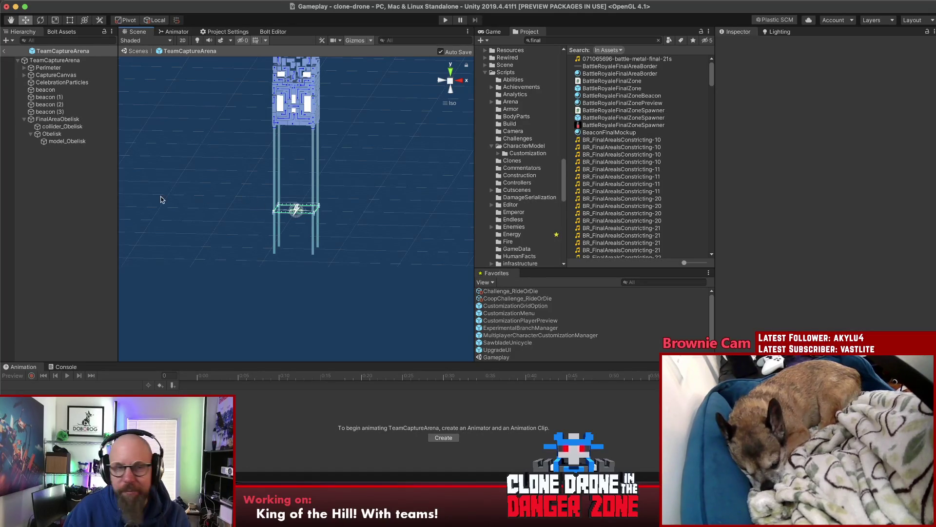
pyautogui.click(297, 102)
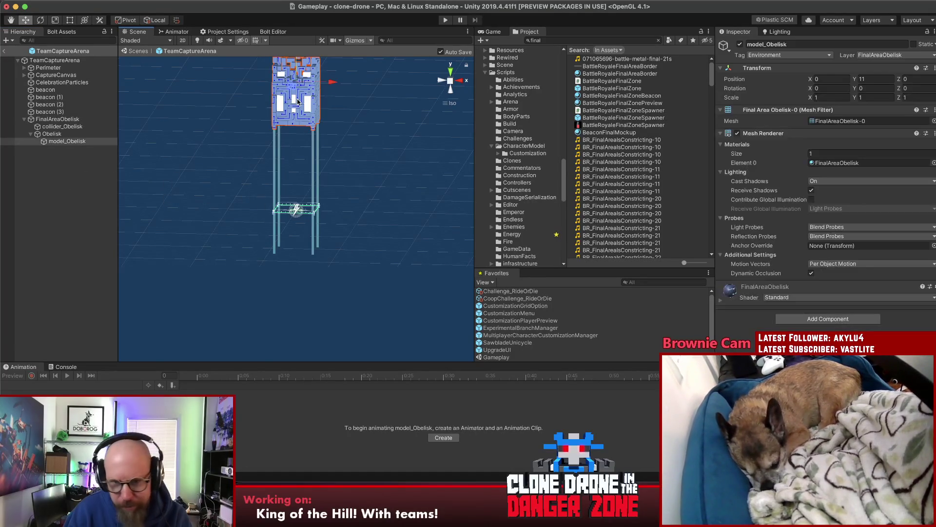
pyautogui.click(721, 303)
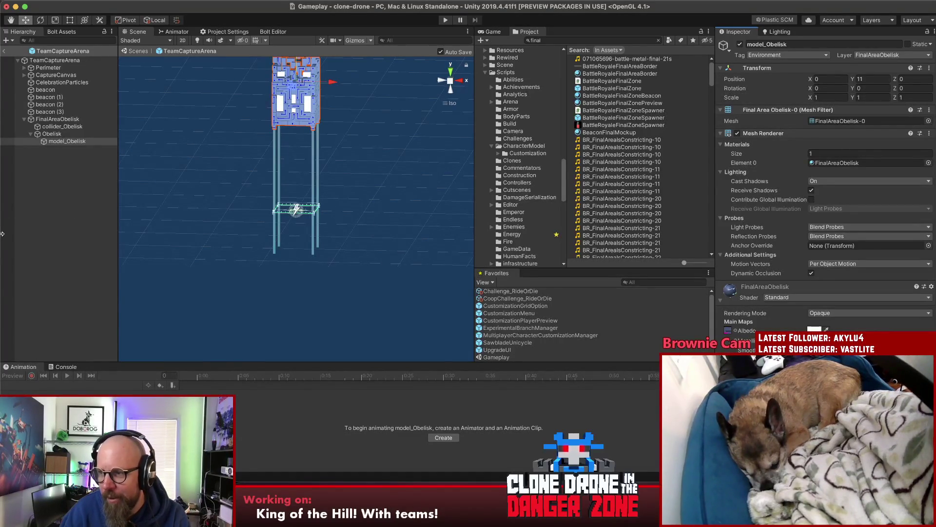
pyautogui.click(61, 224)
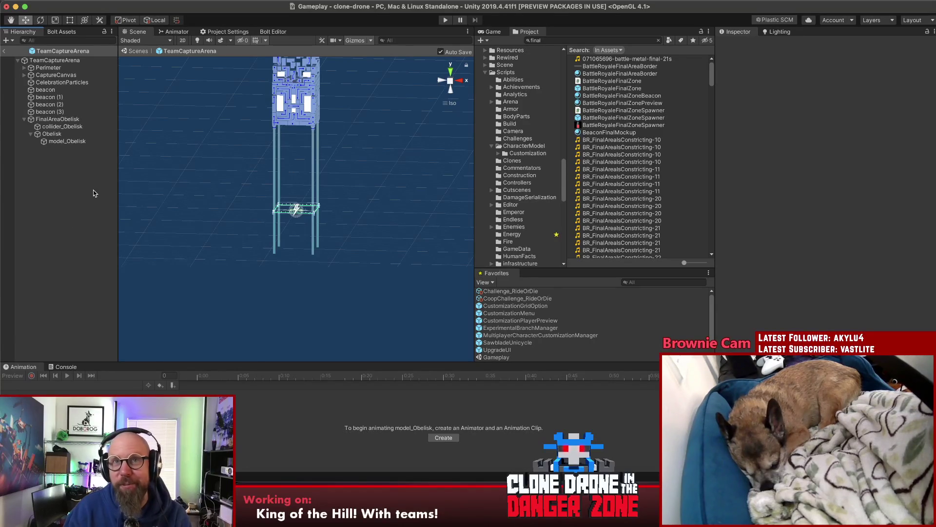
pyautogui.click(6, 51)
pyautogui.scroll(-3, 230, 216)
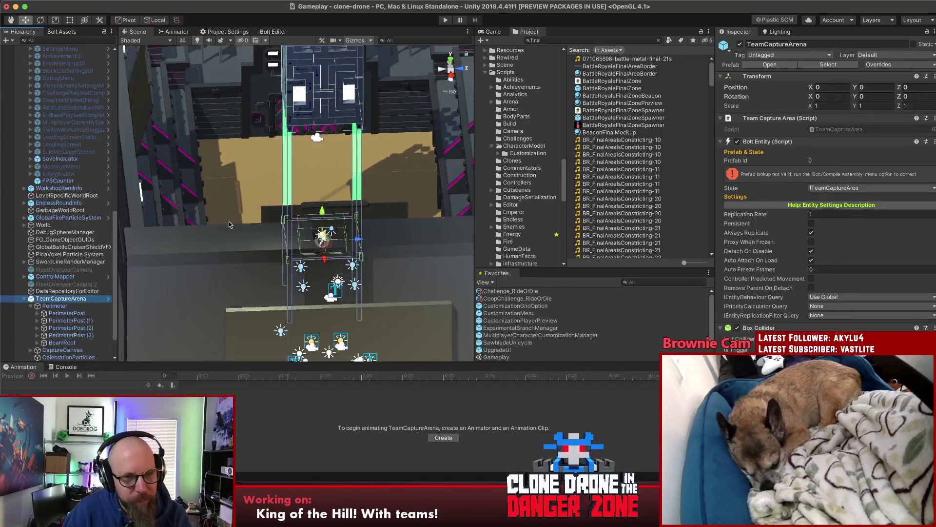
pyautogui.moveTo(231, 216)
pyautogui.mouseDown()
pyautogui.moveTo(3, 322)
pyautogui.moveTo(2, 250)
pyautogui.mouseUp()
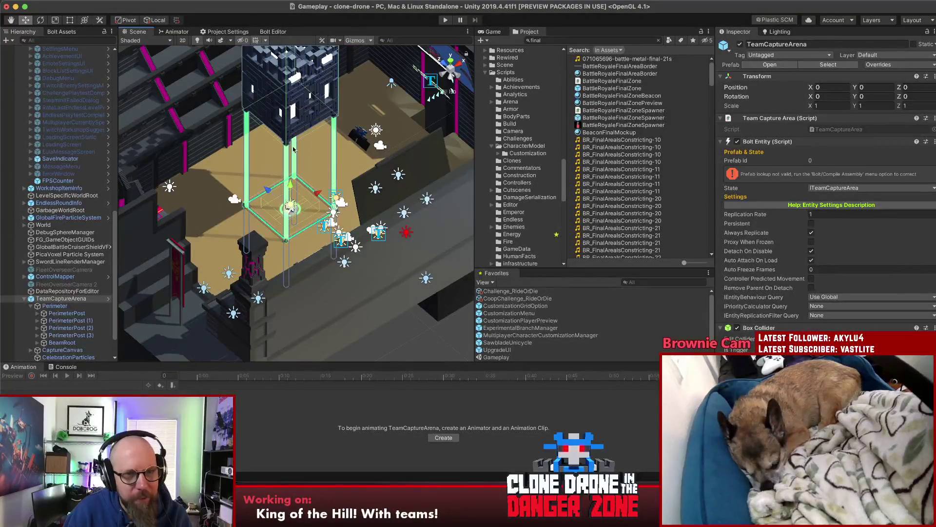
pyautogui.click(769, 65)
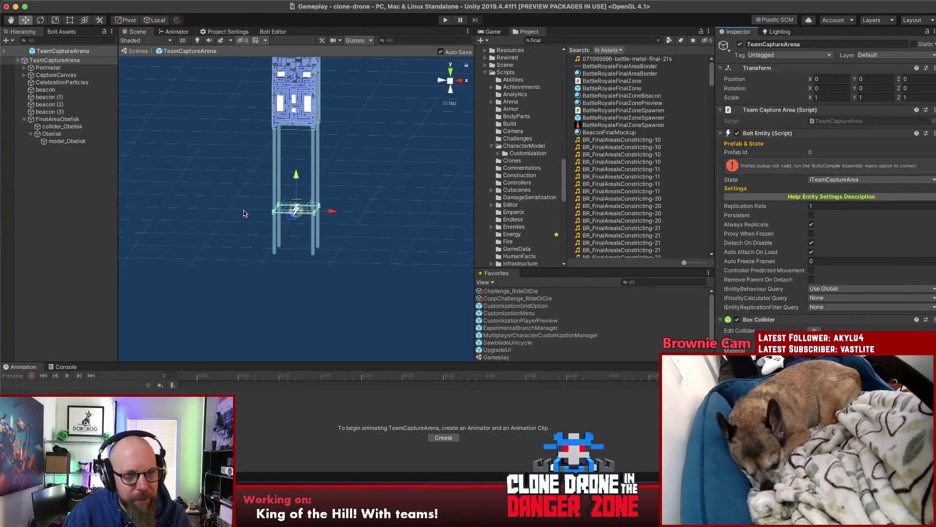
pyautogui.click(49, 68)
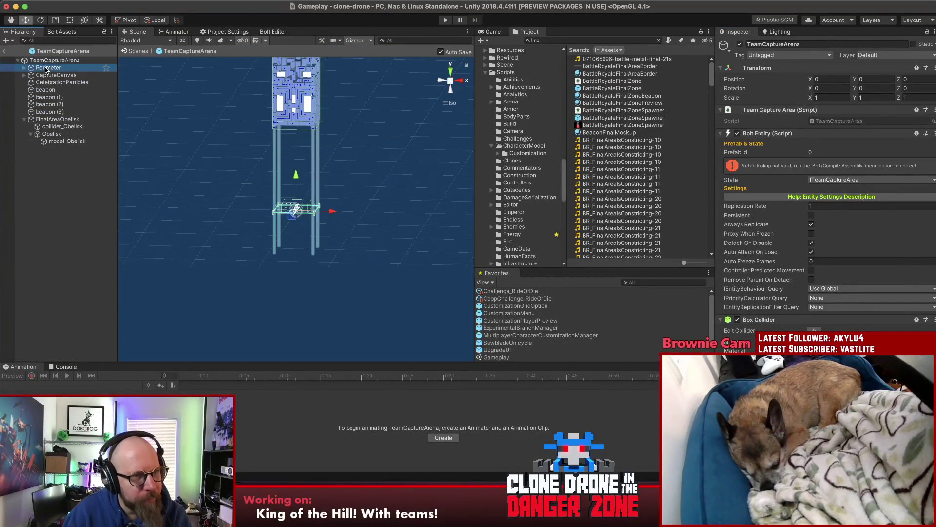
# Frame the Perimeter, shrink its width slightly from 1.5 with the Scale tool, and save the prefab.
pyautogui.press('f')
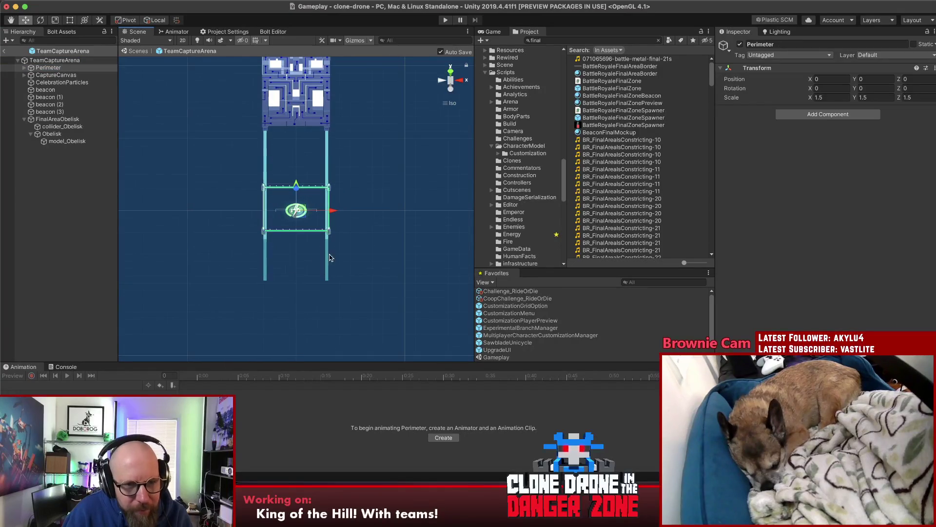
pyautogui.click(451, 91)
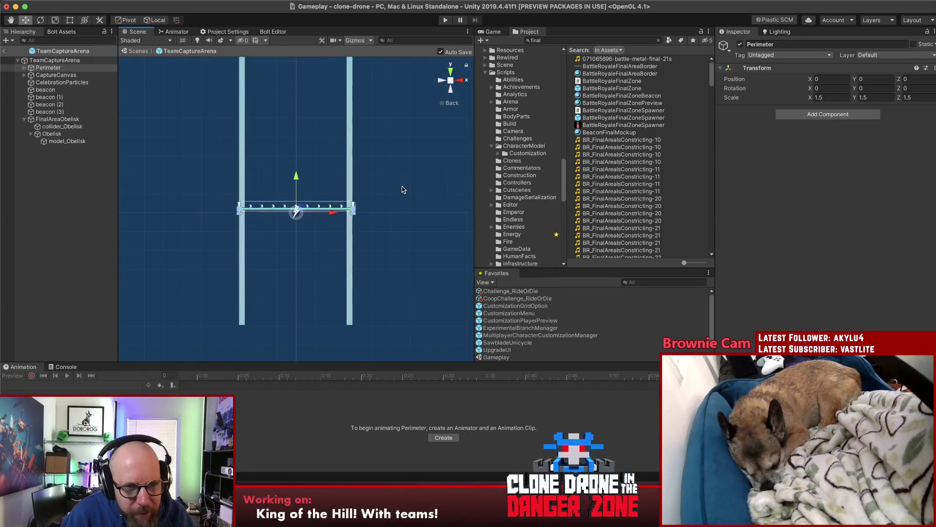
pyautogui.click(69, 21)
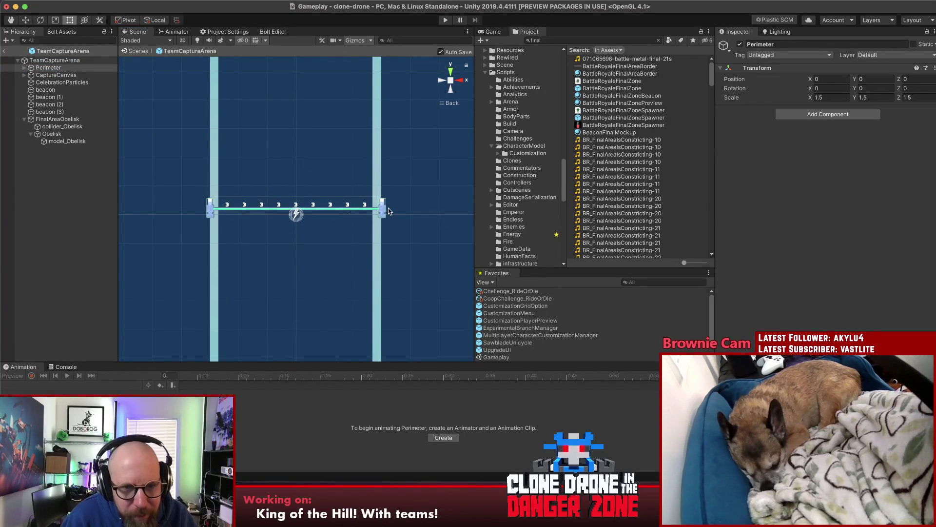
pyautogui.click(54, 22)
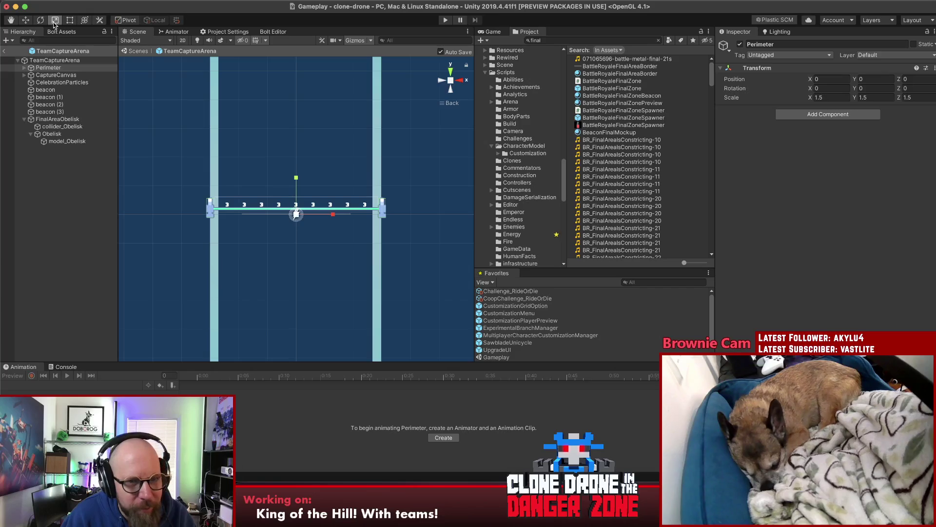
pyautogui.moveTo(333, 218); pyautogui.dragTo(331, 216)
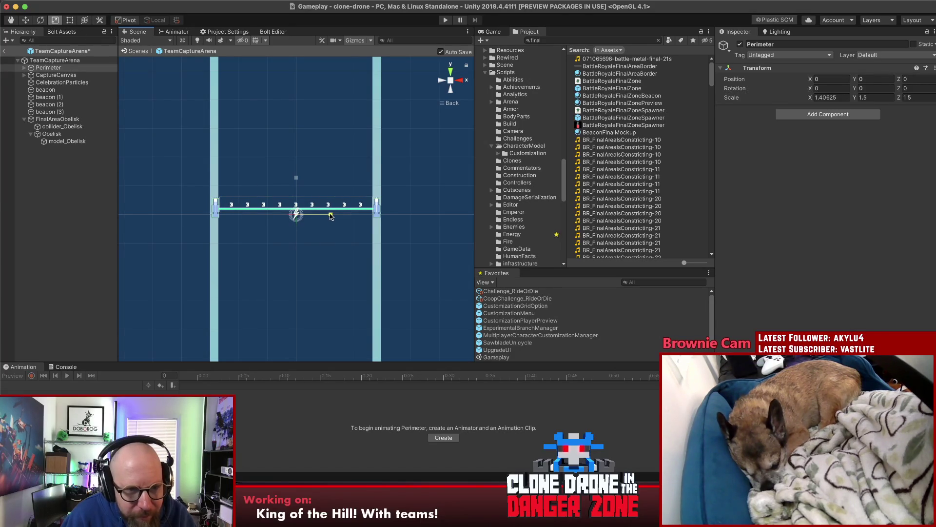
pyautogui.hotkey('ctrl', 's')
# Shrink the Perimeter's depth and Y scale so all three axes read 1.425, then select FinalAreaObelisk.
pyautogui.click(441, 82)
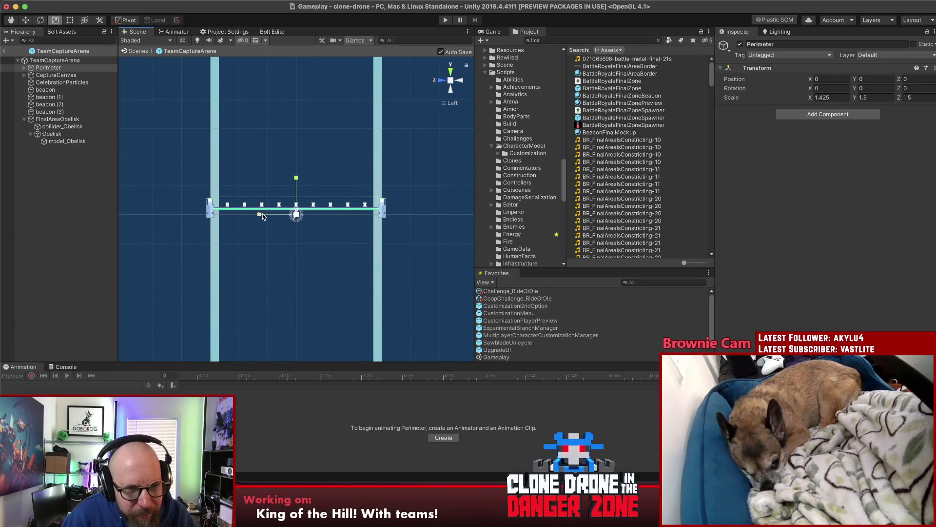
pyautogui.moveTo(260, 217); pyautogui.dragTo(263, 218)
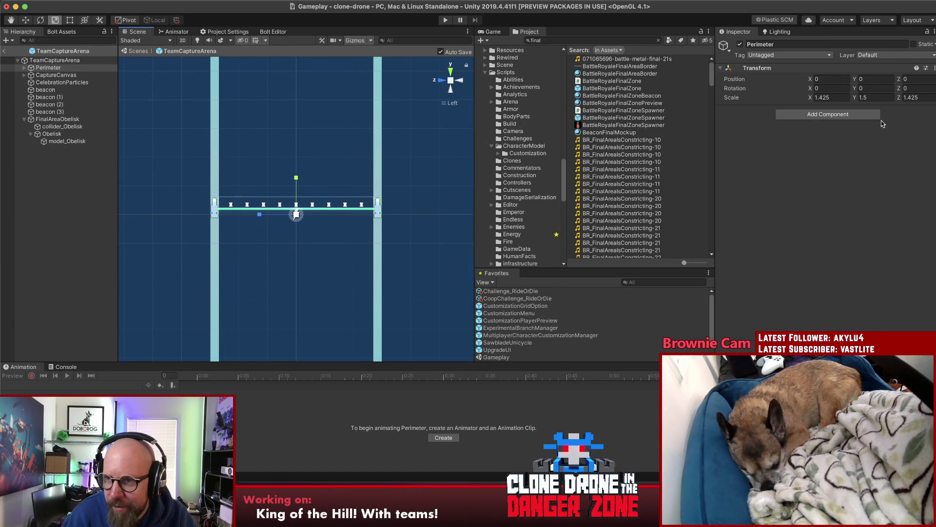
pyautogui.click(888, 97)
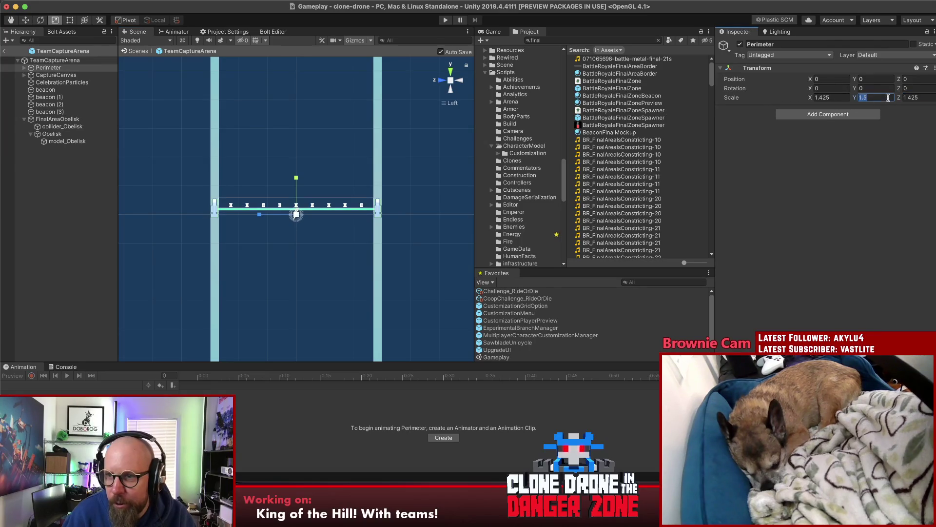
pyautogui.write('1.425')
pyautogui.click(443, 82)
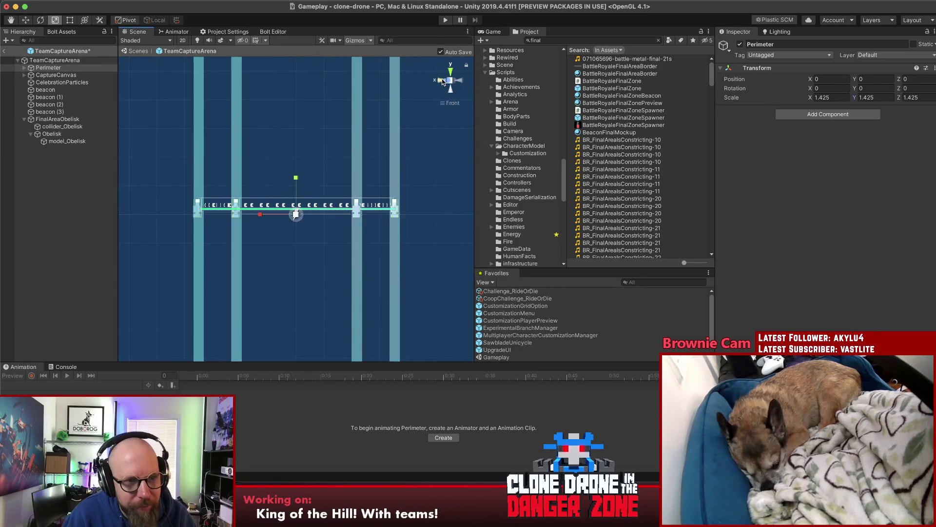
pyautogui.click(66, 119)
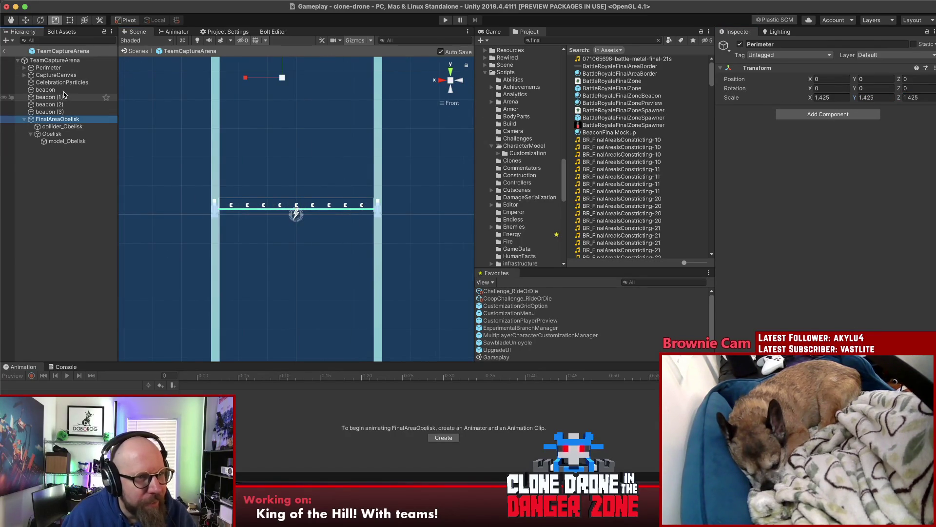
pyautogui.keyDown('shift'); pyautogui.click(63, 91); pyautogui.keyUp('shift')
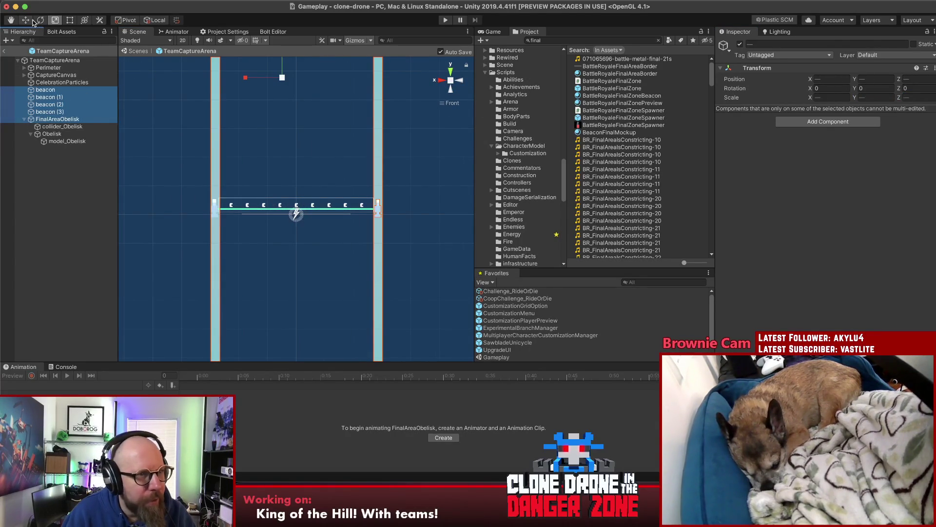
pyautogui.click(27, 20)
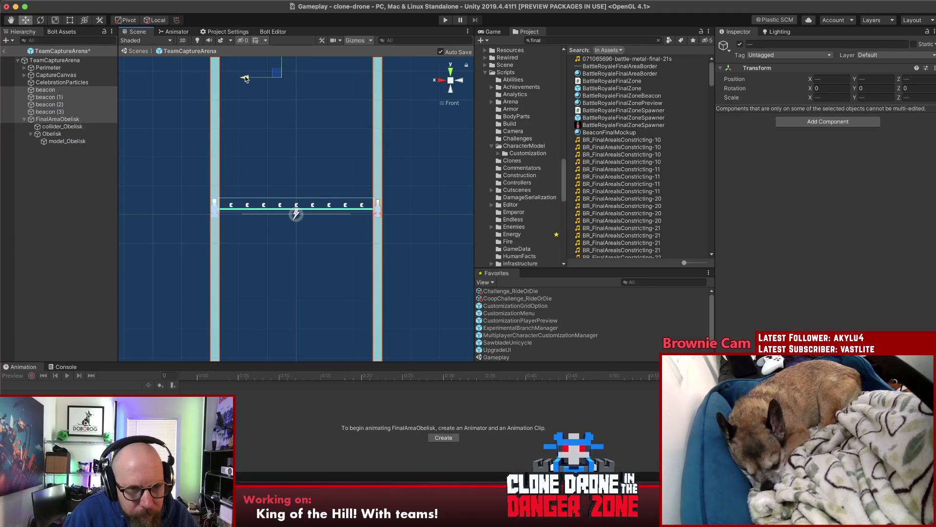
pyautogui.click(28, 214)
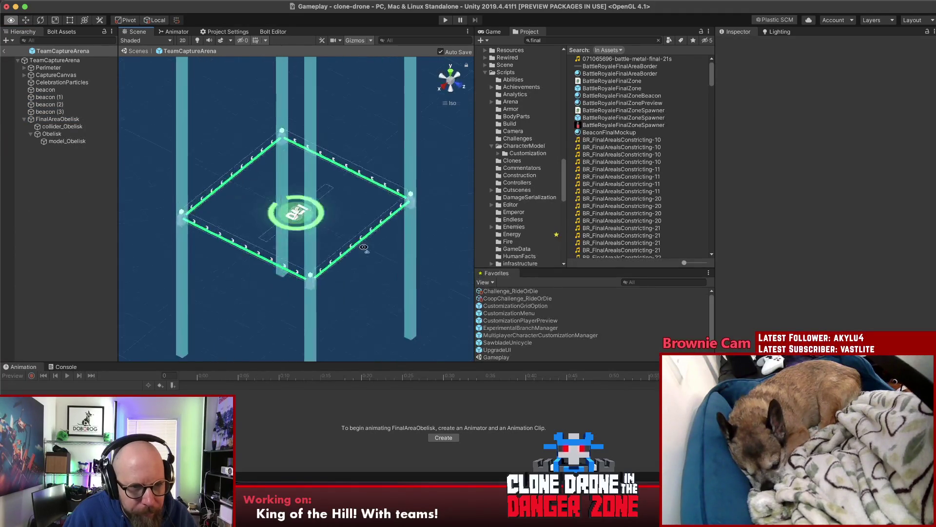